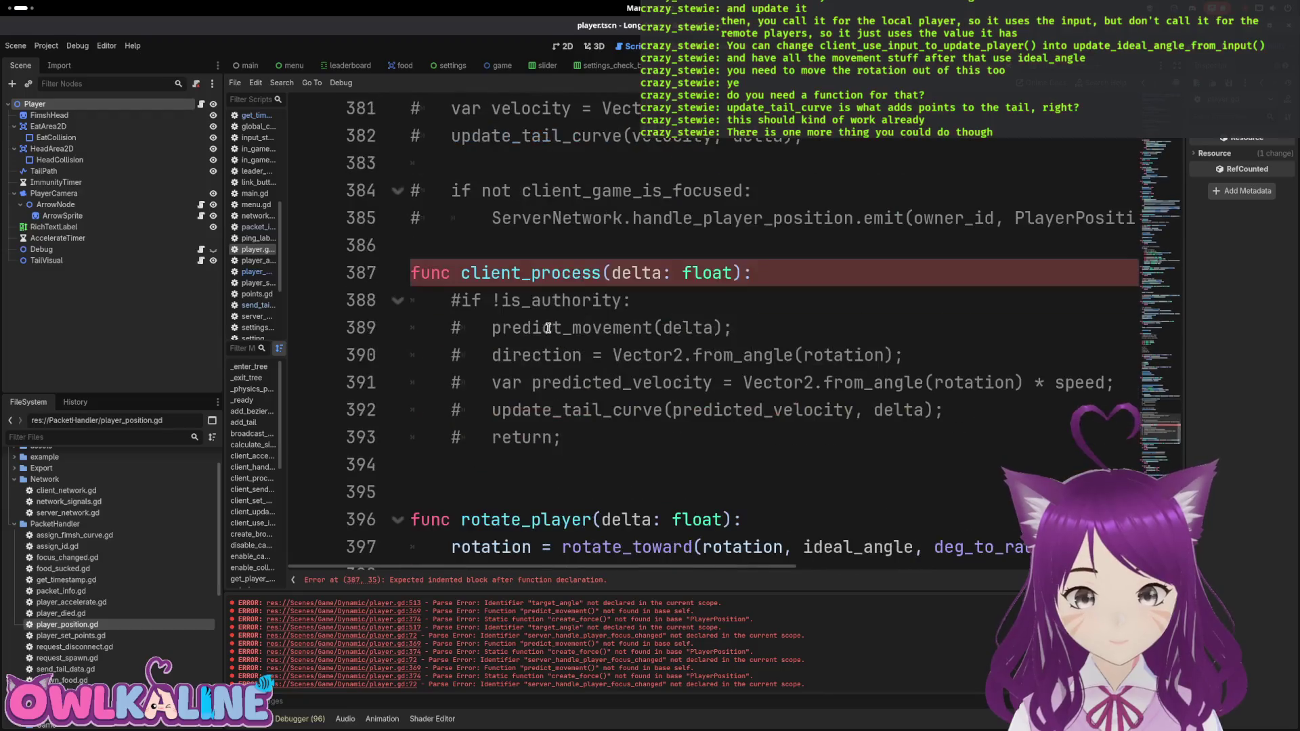
Step: Delete the old commented server_process and client_process functions from player.gd
scroll(525, 430, up, 2)
mouse_move(577, 440)
mouse_down()
mouse_move(526, 429)
mouse_move(398, 218)
mouse_up()
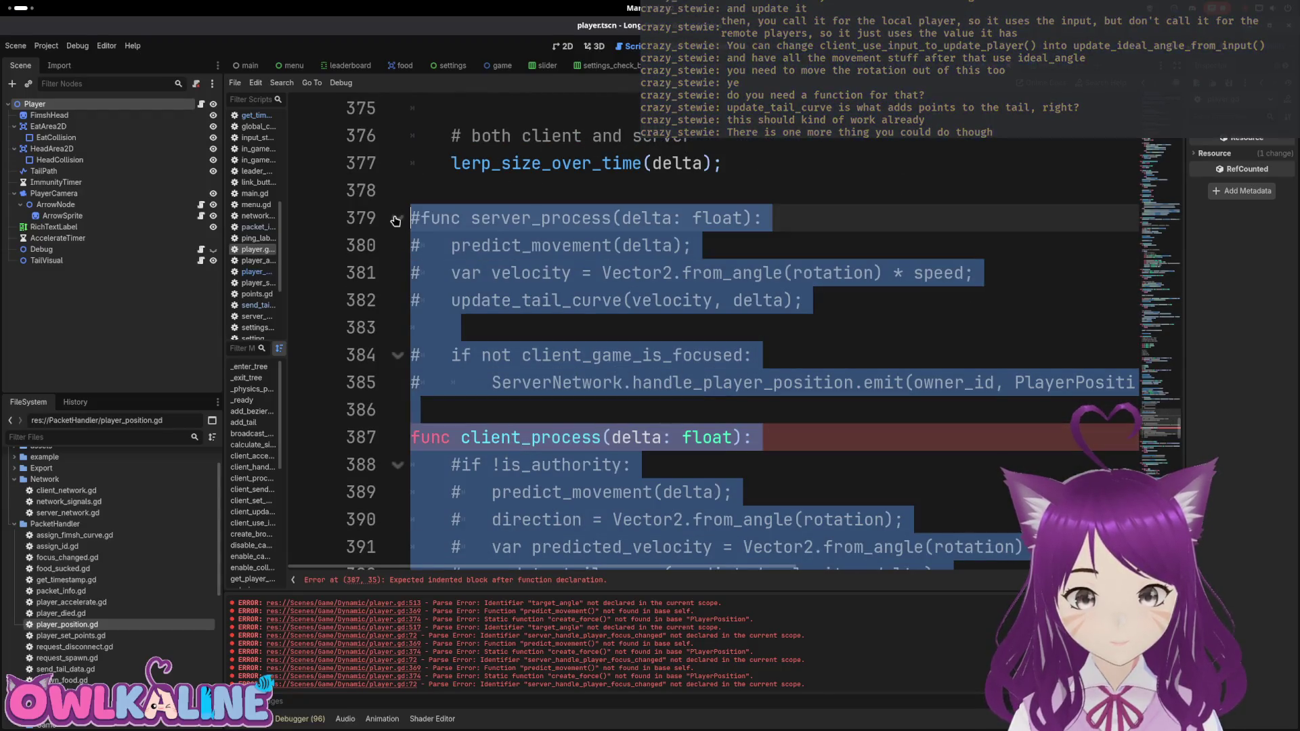
key(Delete)
key(Delete)
key(Delete)
Step: Delete the commented if/else block in _physics_process, including its leftover blank line
scroll(600, 376, up, 5)
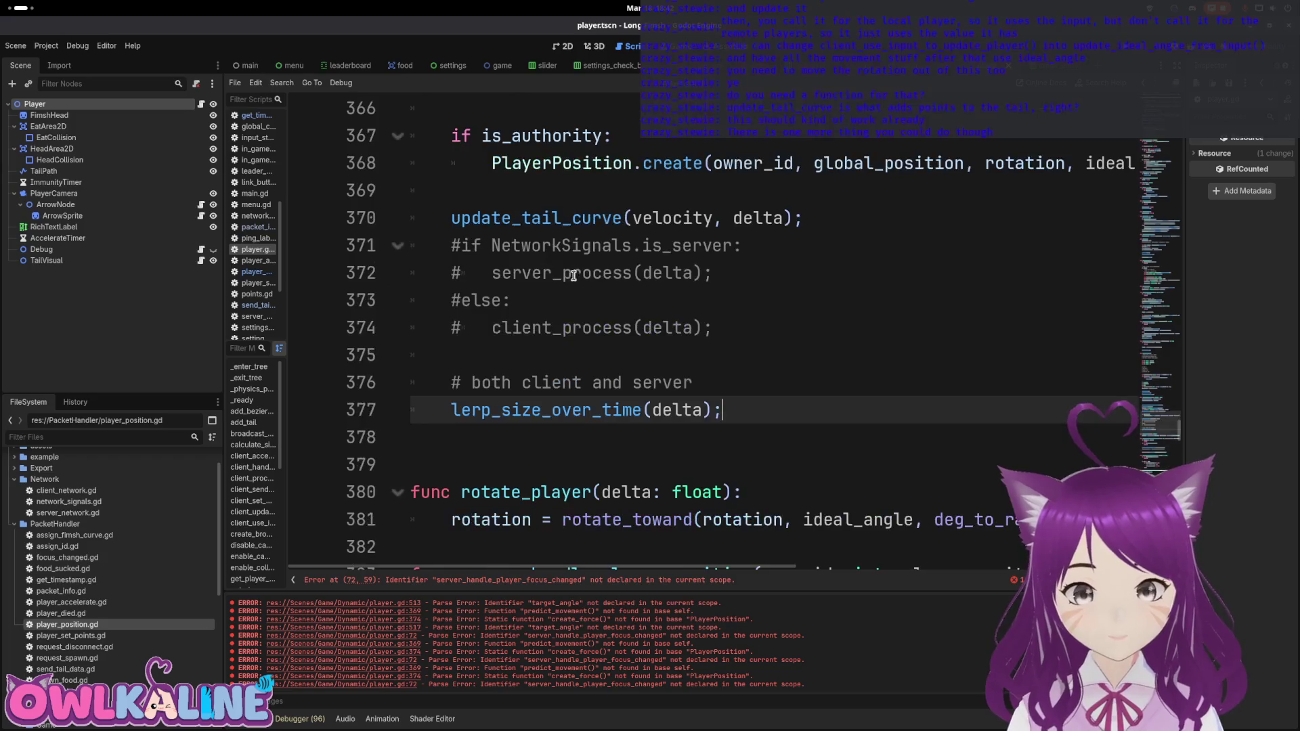
scroll(599, 377, down, 1)
drag(716, 410, 374, 337)
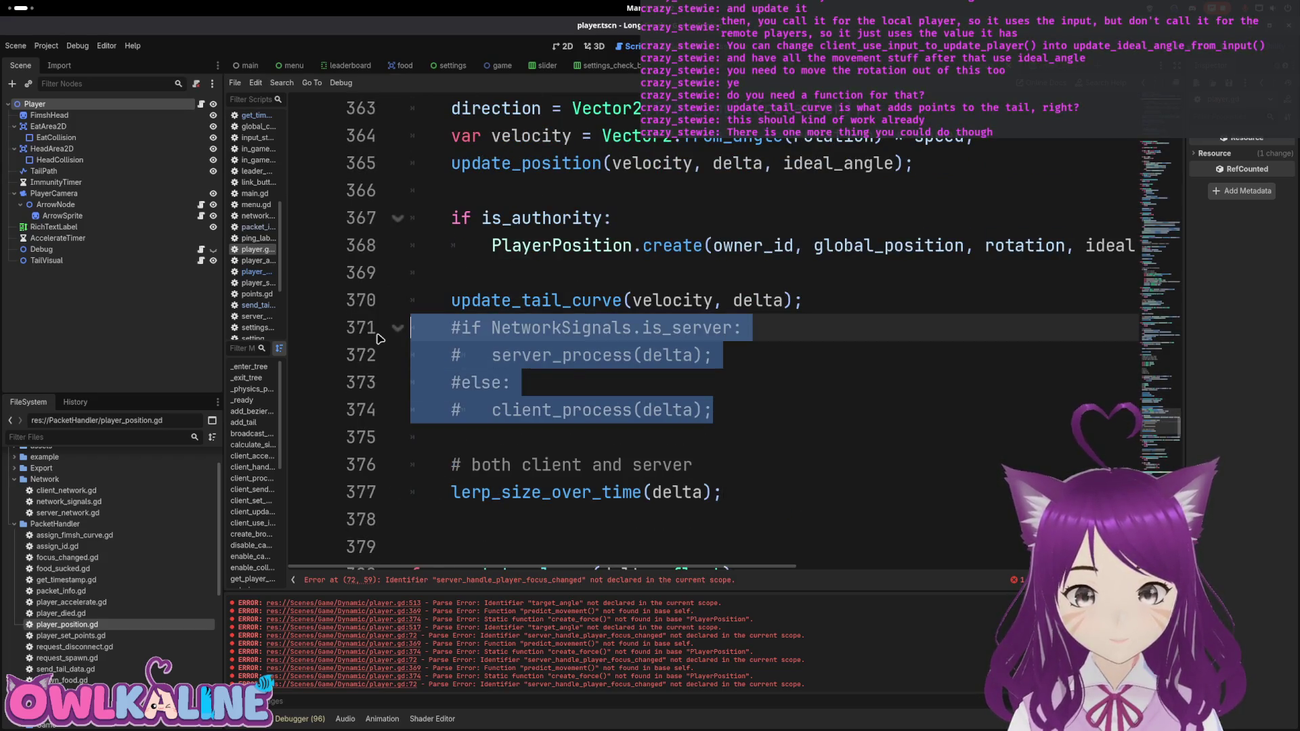
key(Delete)
key(BackSpace)
Step: Remove a surplus blank line after last_frame_direction in _physics_process
scroll(565, 339, up, 3)
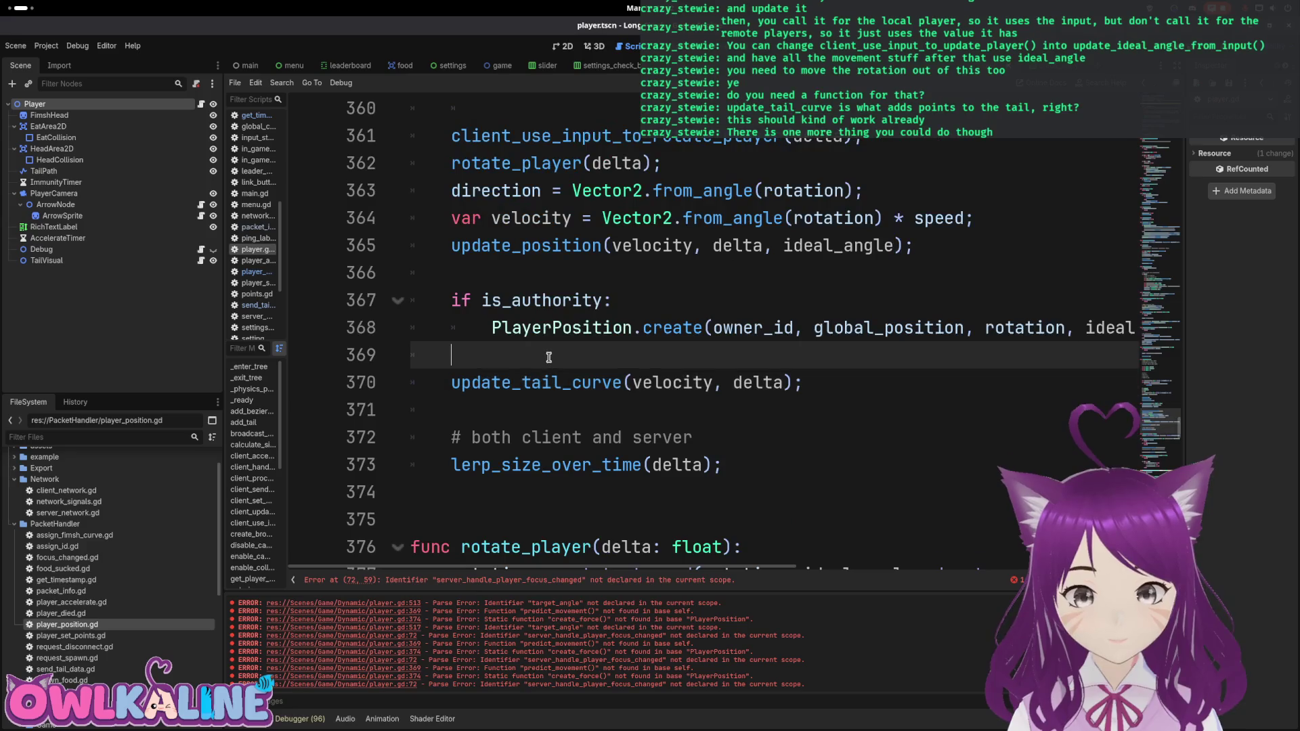
click(555, 371)
scroll(555, 374, up, 1)
scroll(555, 374, up, 1)
click(546, 338)
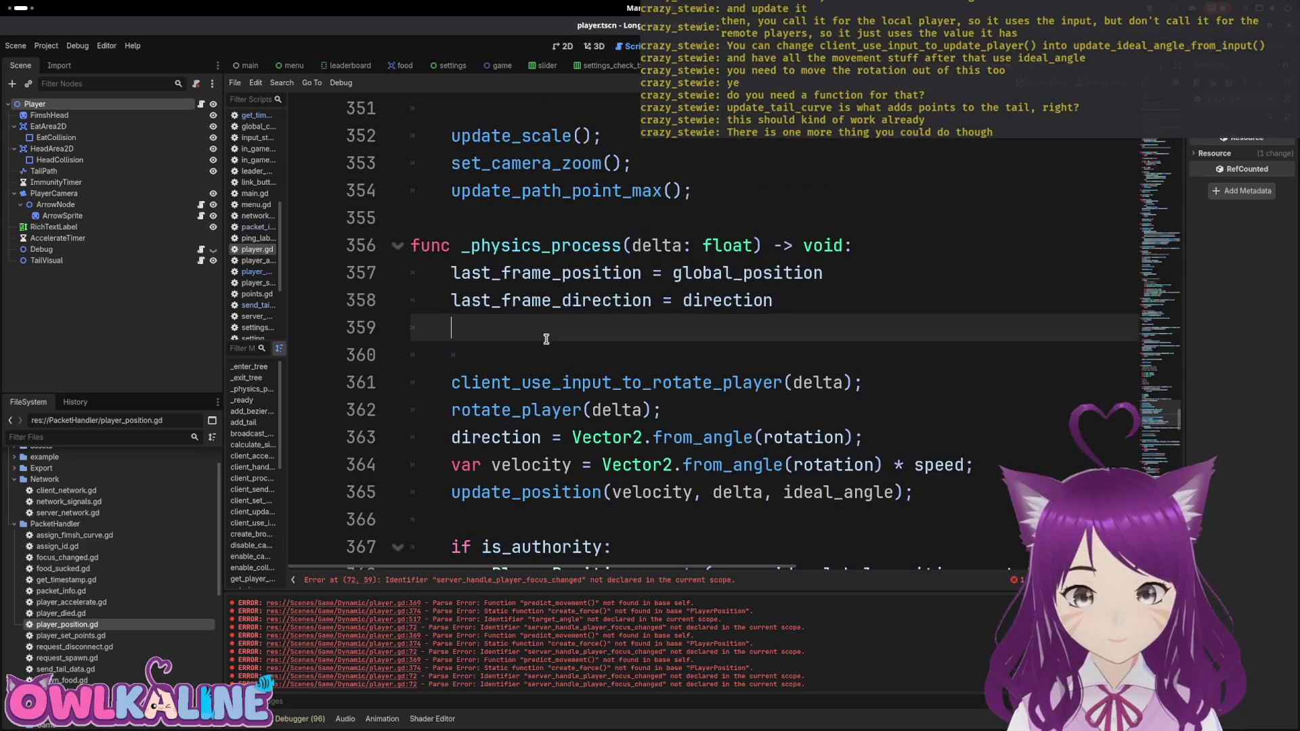
key(BackSpace)
scroll(561, 346, down, 2)
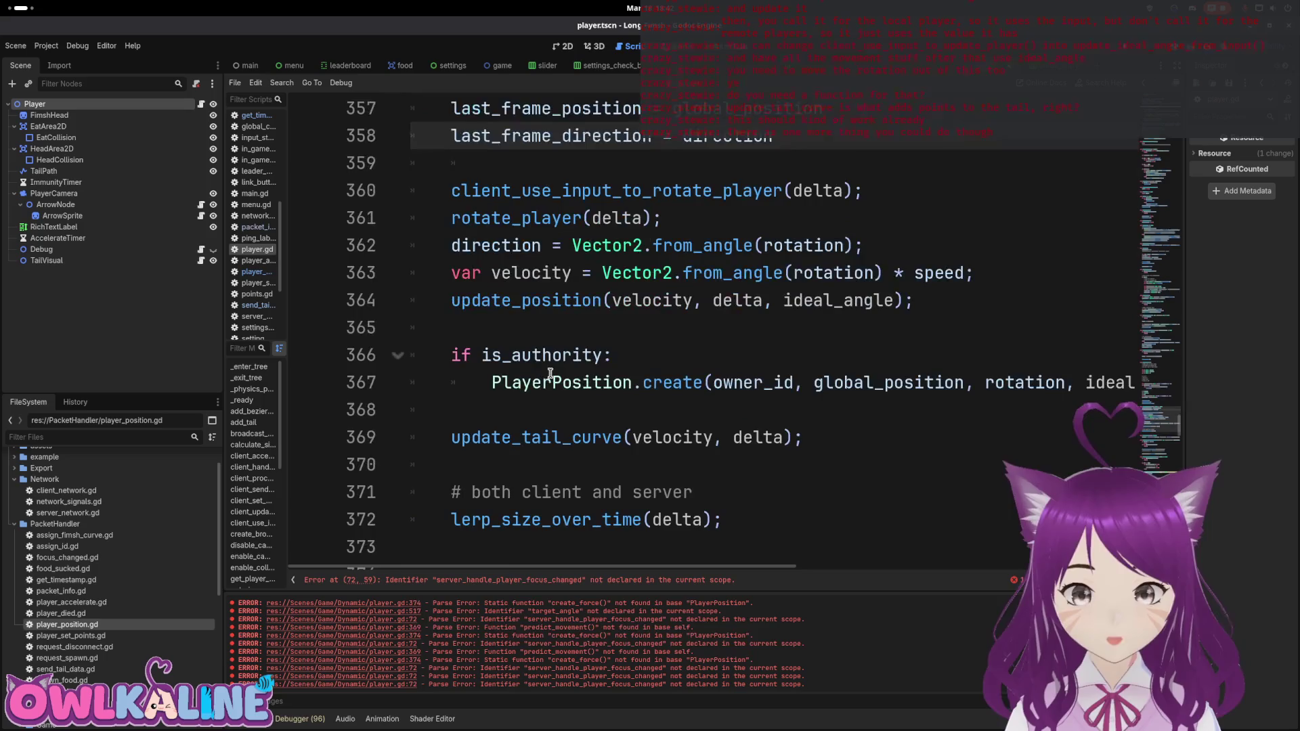
click(542, 355)
click(605, 463)
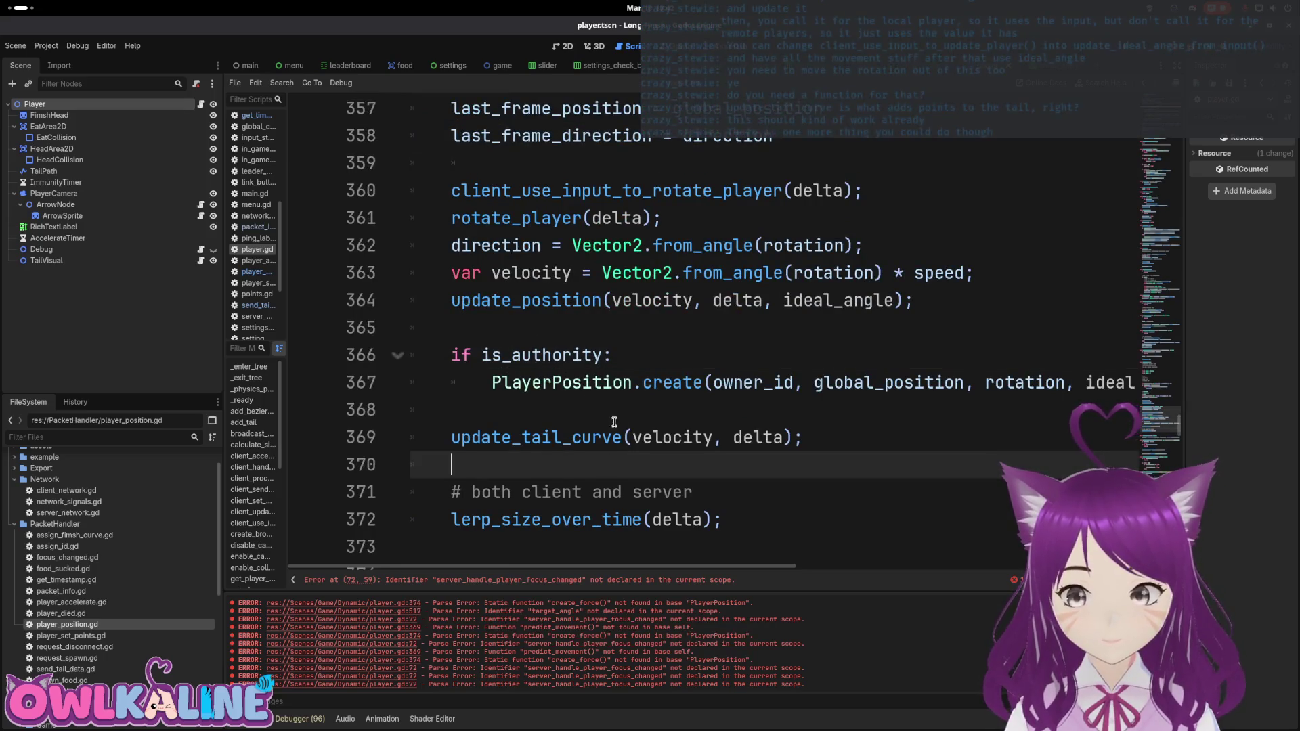
click(530, 316)
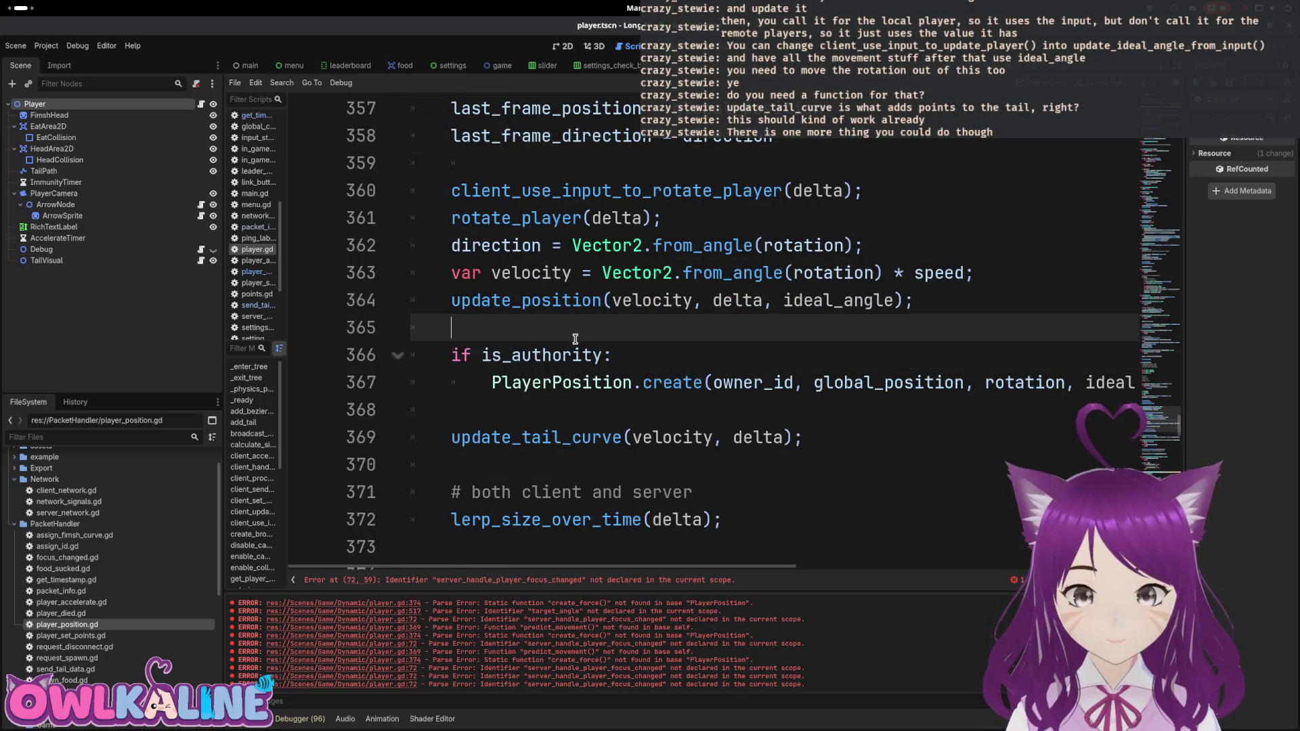
scroll(575, 339, up, 1)
click(567, 246)
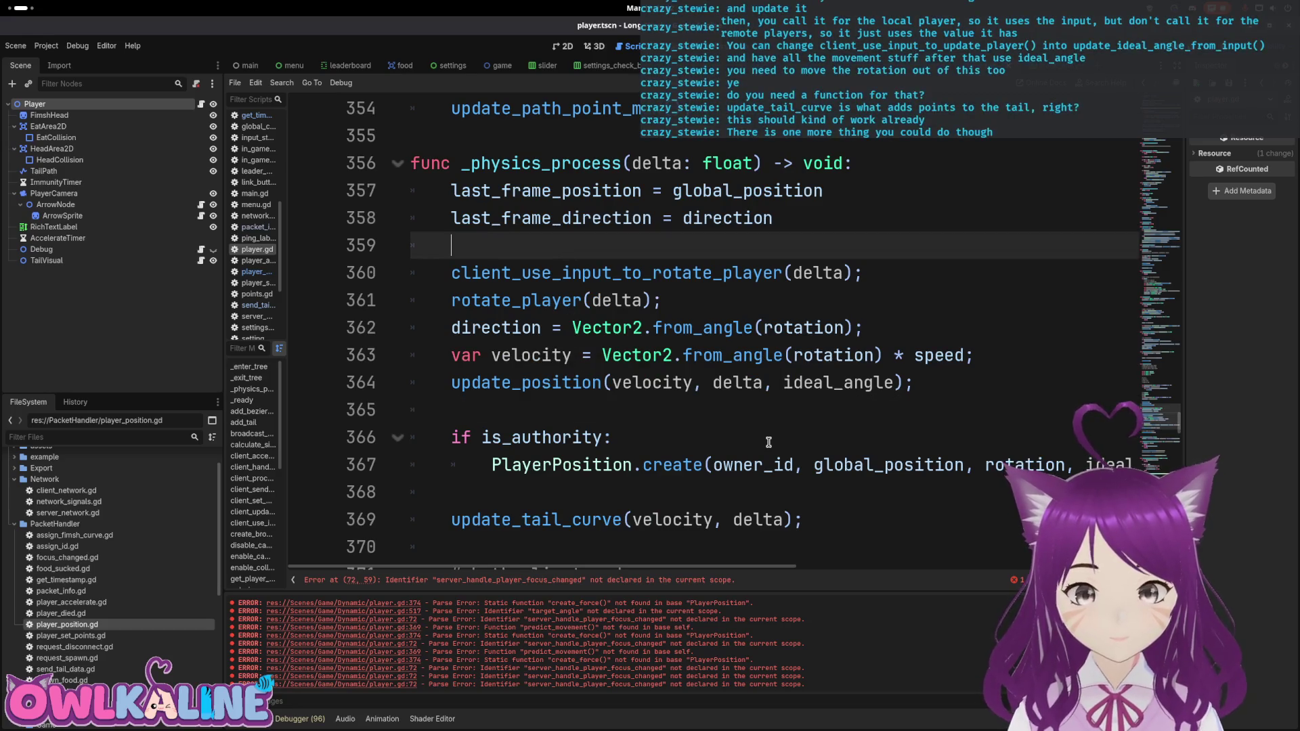
Step: Find the client_use_input_to_rotate_player definition at line 399 with Ctrl+F
double_click(630, 273)
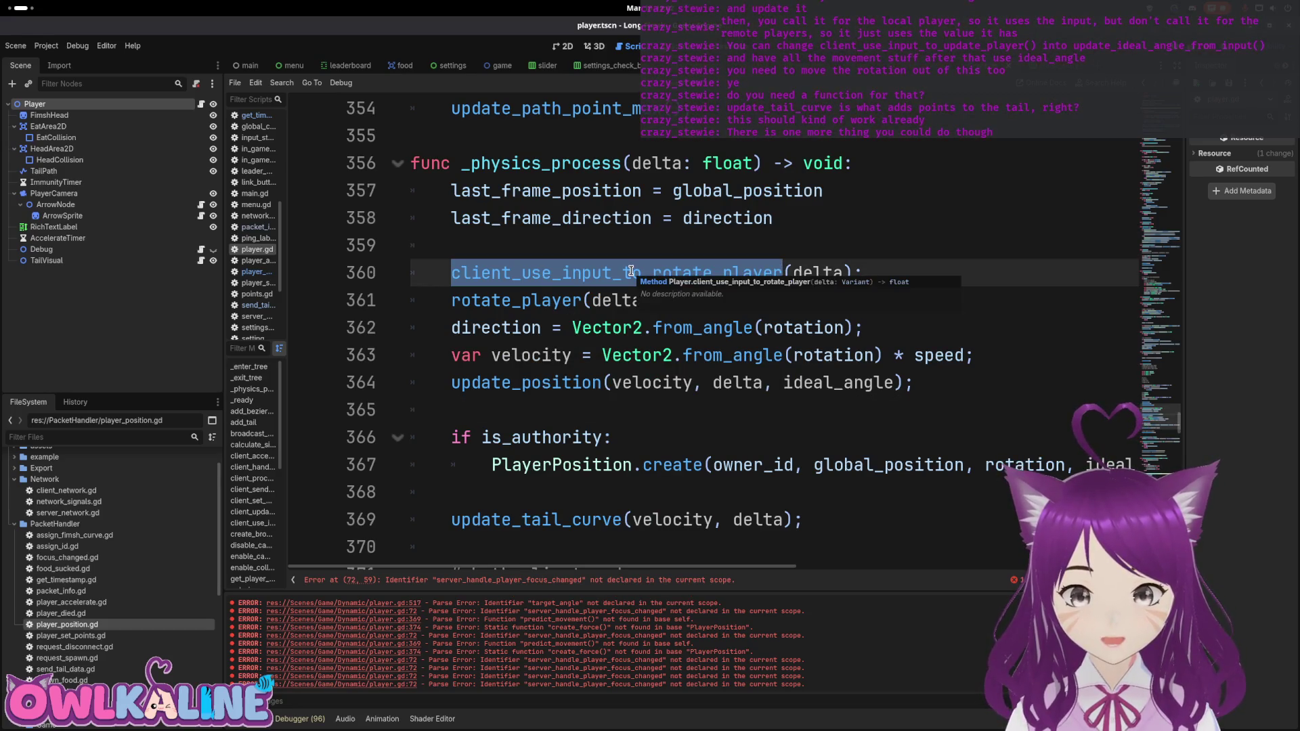
click(613, 257)
double_click(614, 271)
click(565, 269)
double_click(644, 273)
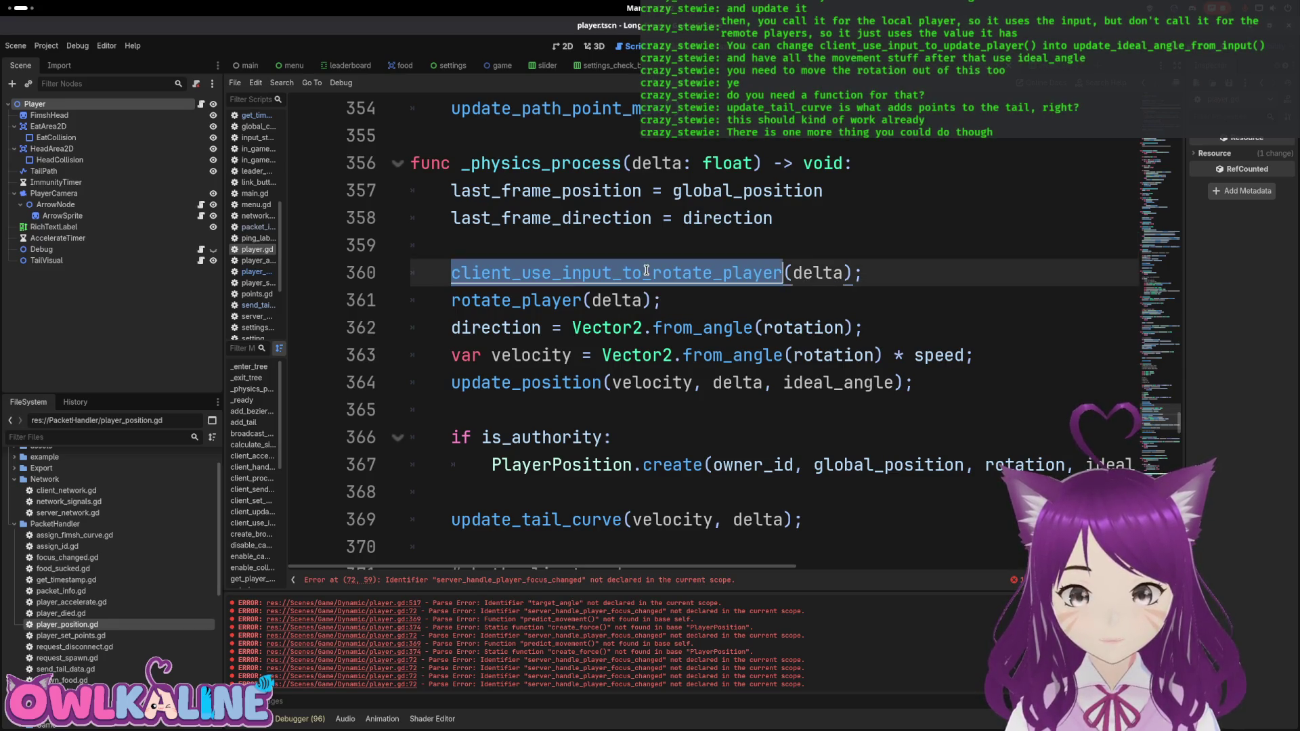
key(ctrl+f)
key(Return)
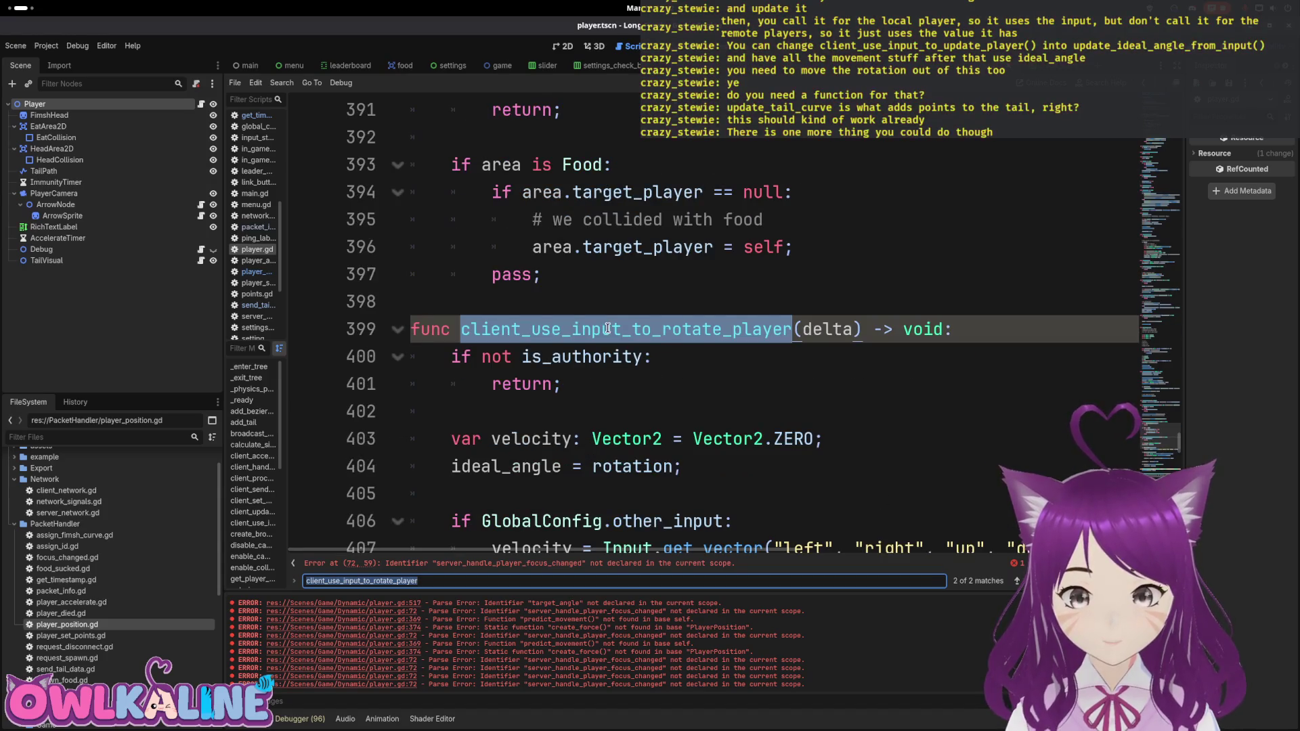
Step: Rename the function definition to update_ideal_rotation_from_input and save player.gd
scroll(607, 328, down, 6)
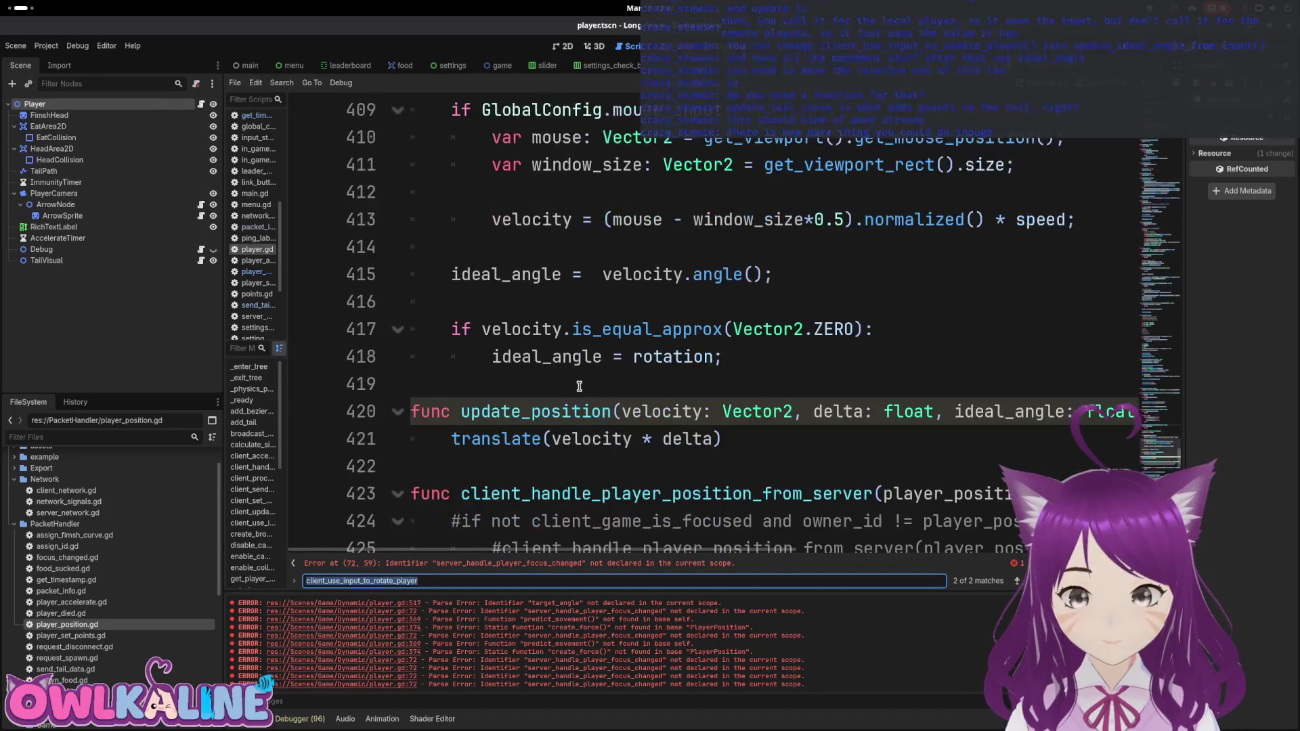
scroll(579, 386, up, 4)
click(559, 168)
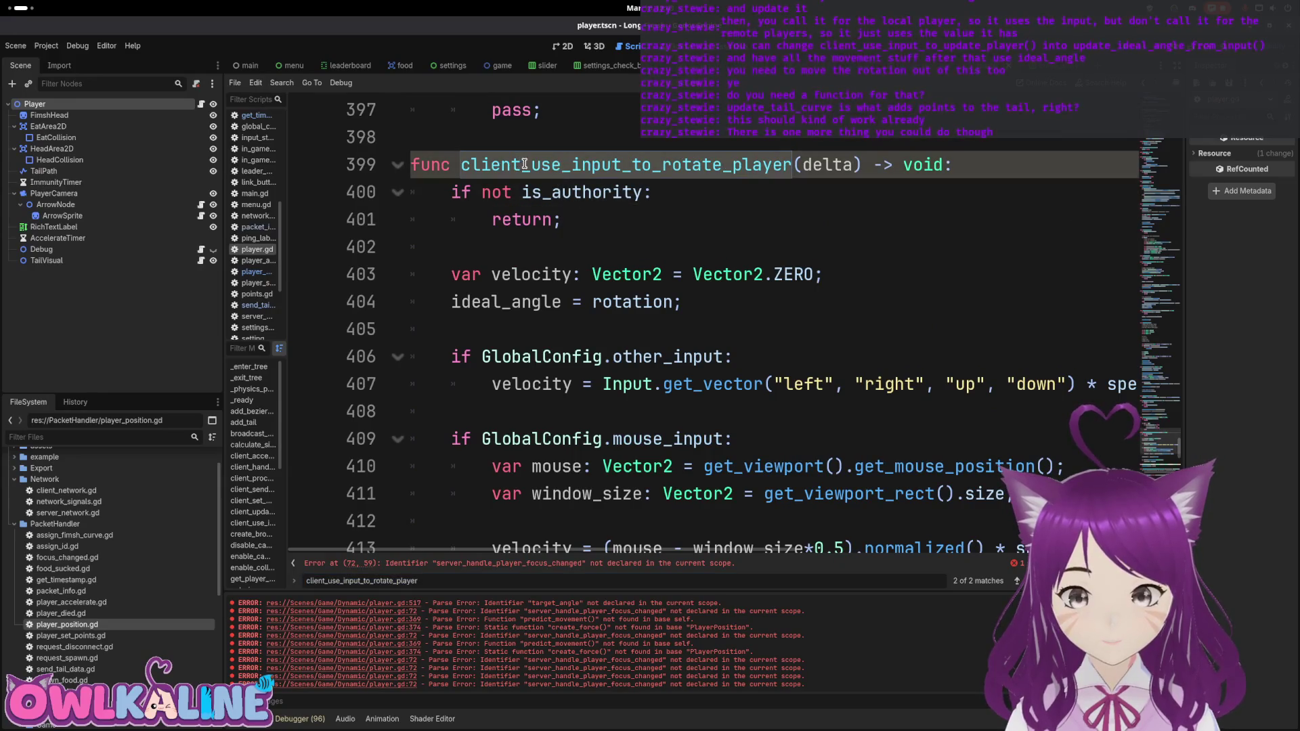
text(update_ideal)
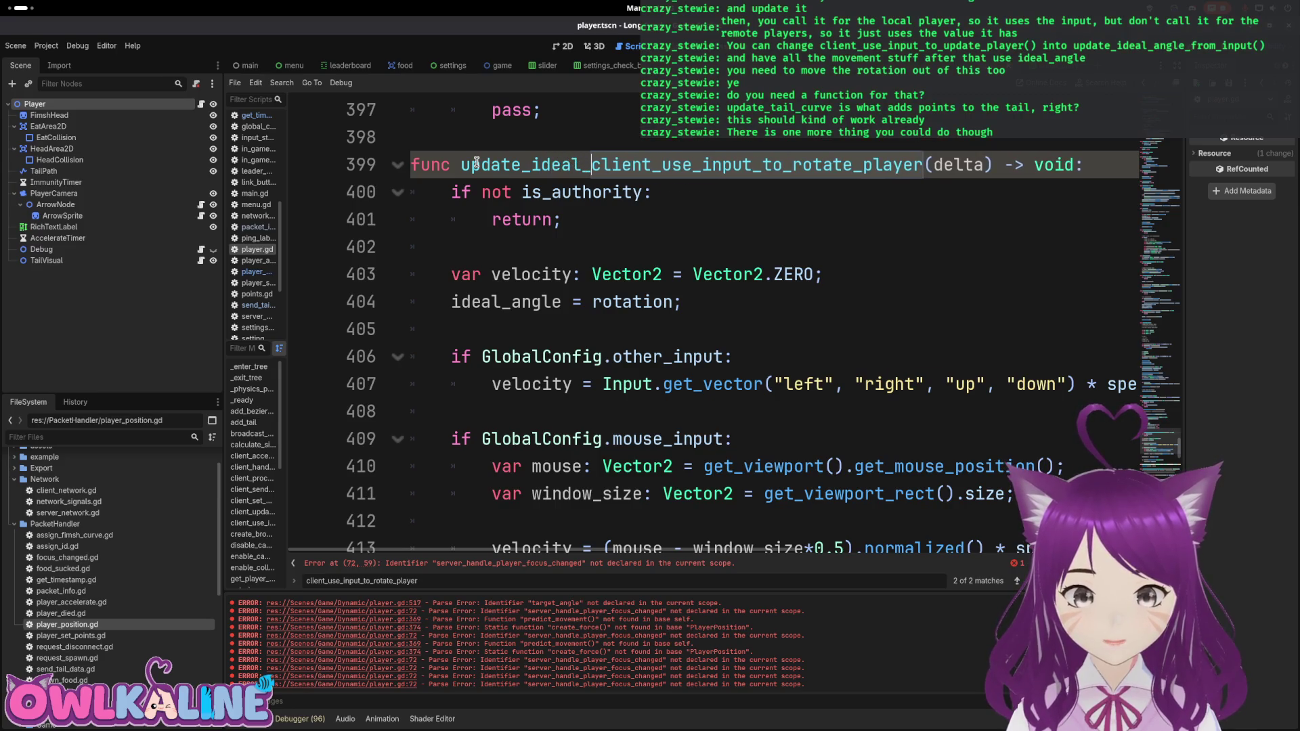
text(_rotation from)
key(Delete)
key(Delete)
key(Delete)
key(Delete)
key(Delete)
key(Right)
key(Right)
key(Right)
key(BackSpace)
key(BackSpace)
key(BackSpace)
key(Delete)
key(Right)
key(Right)
key(Delete)
key(Delete)
key(Delete)
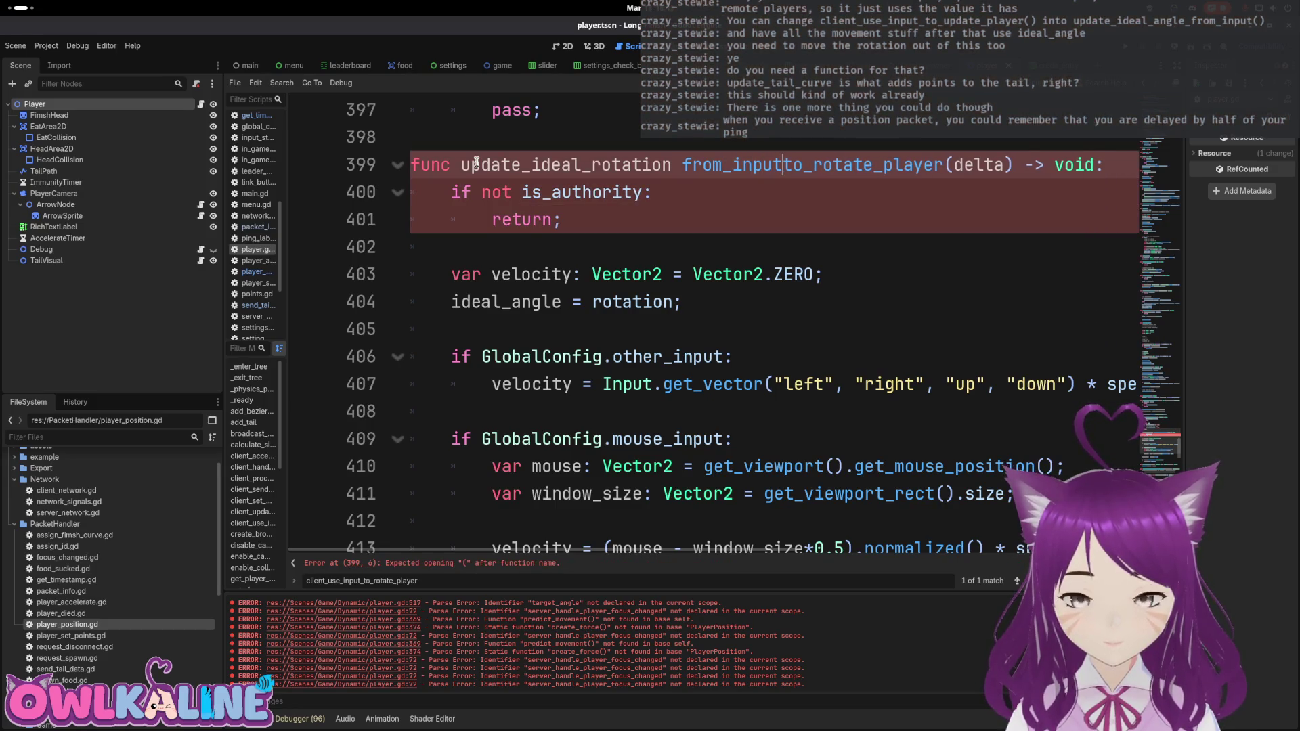
key(ctrl+s)
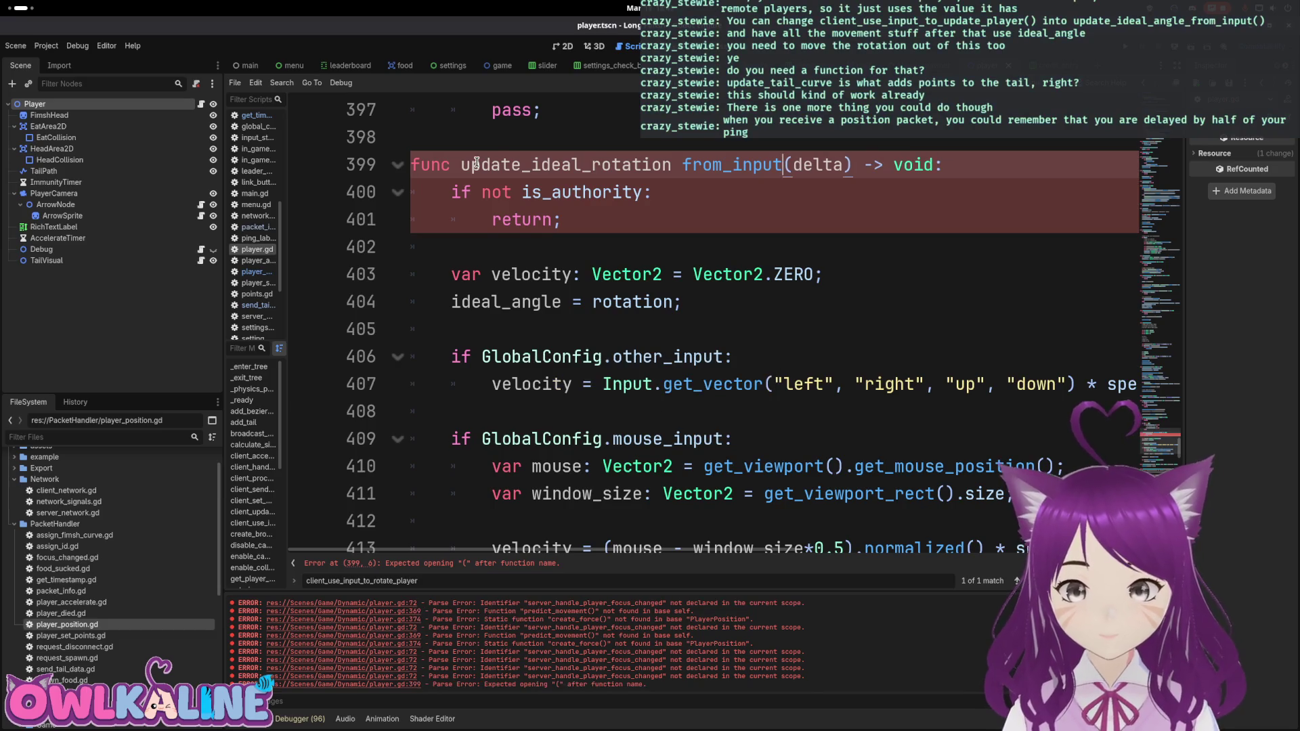
Step: Replace the old call on line 360 with update_ideal_rotation_from_input
click(683, 165)
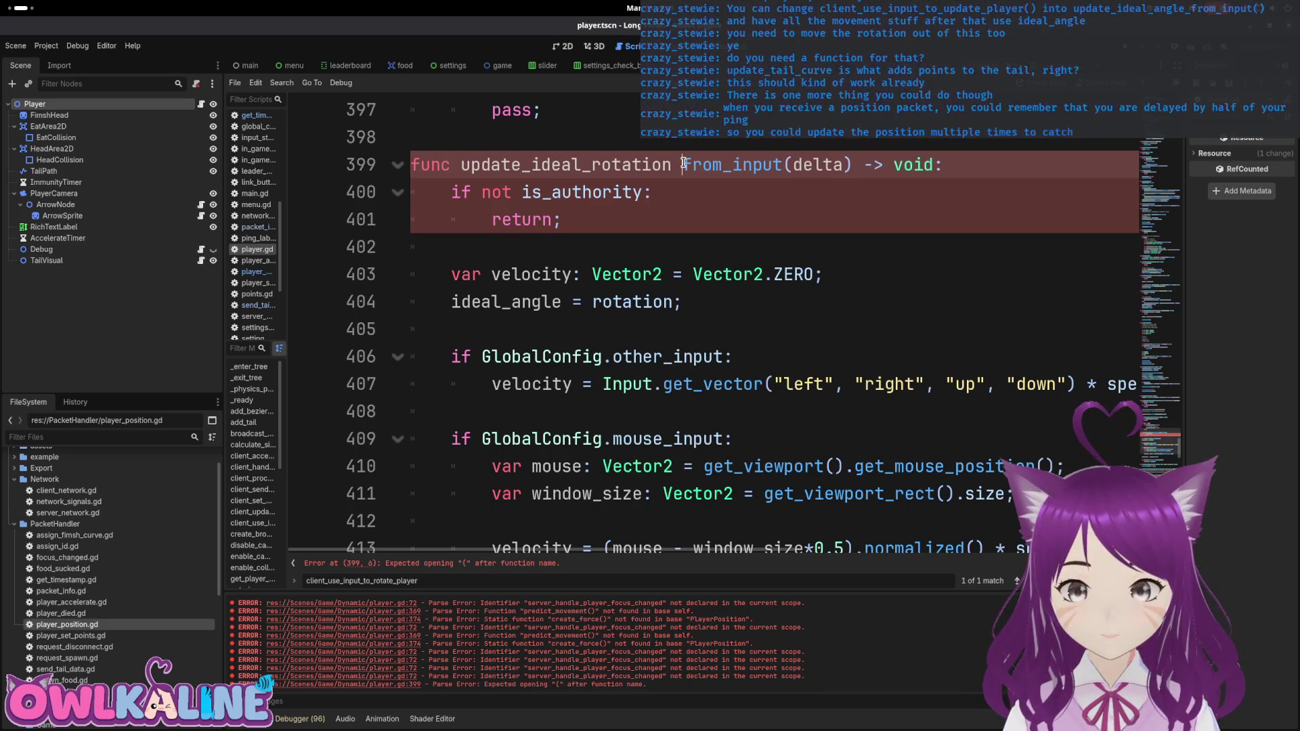
text(_)
double_click(685, 165)
key(ctrl+c)
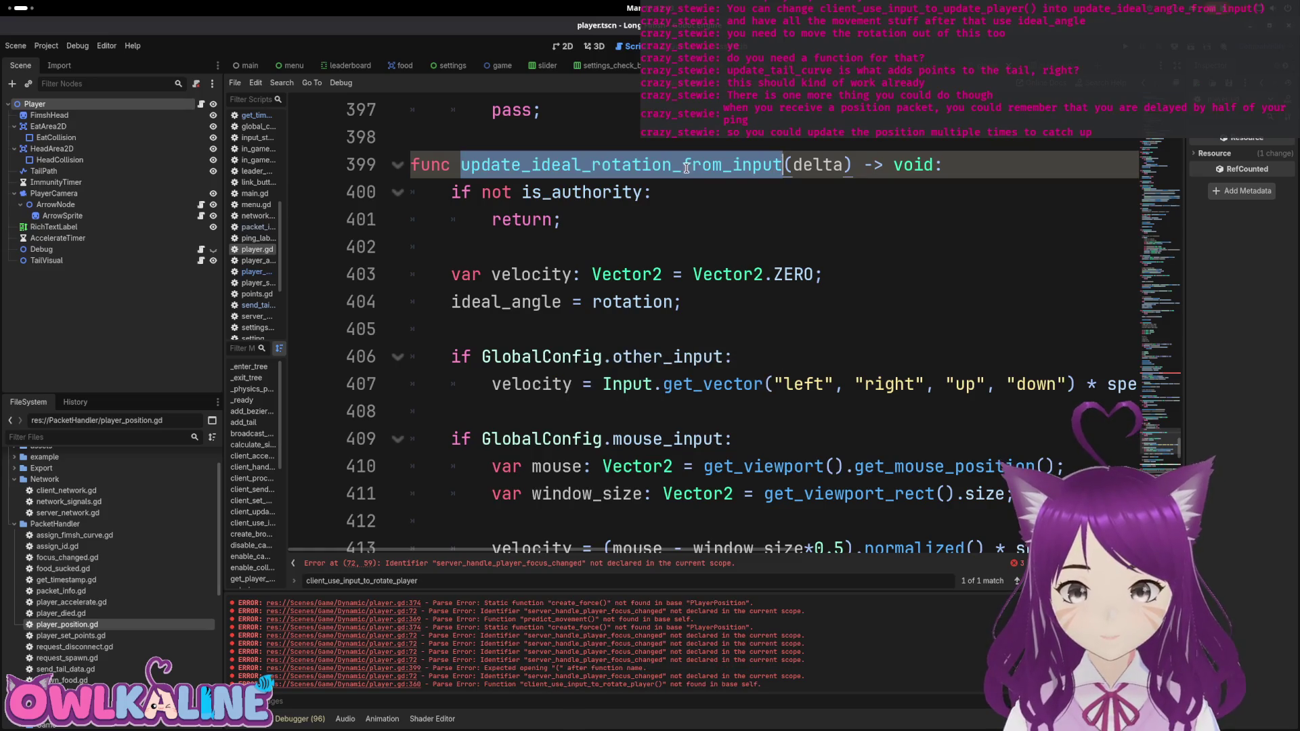
scroll(695, 188, up, 10)
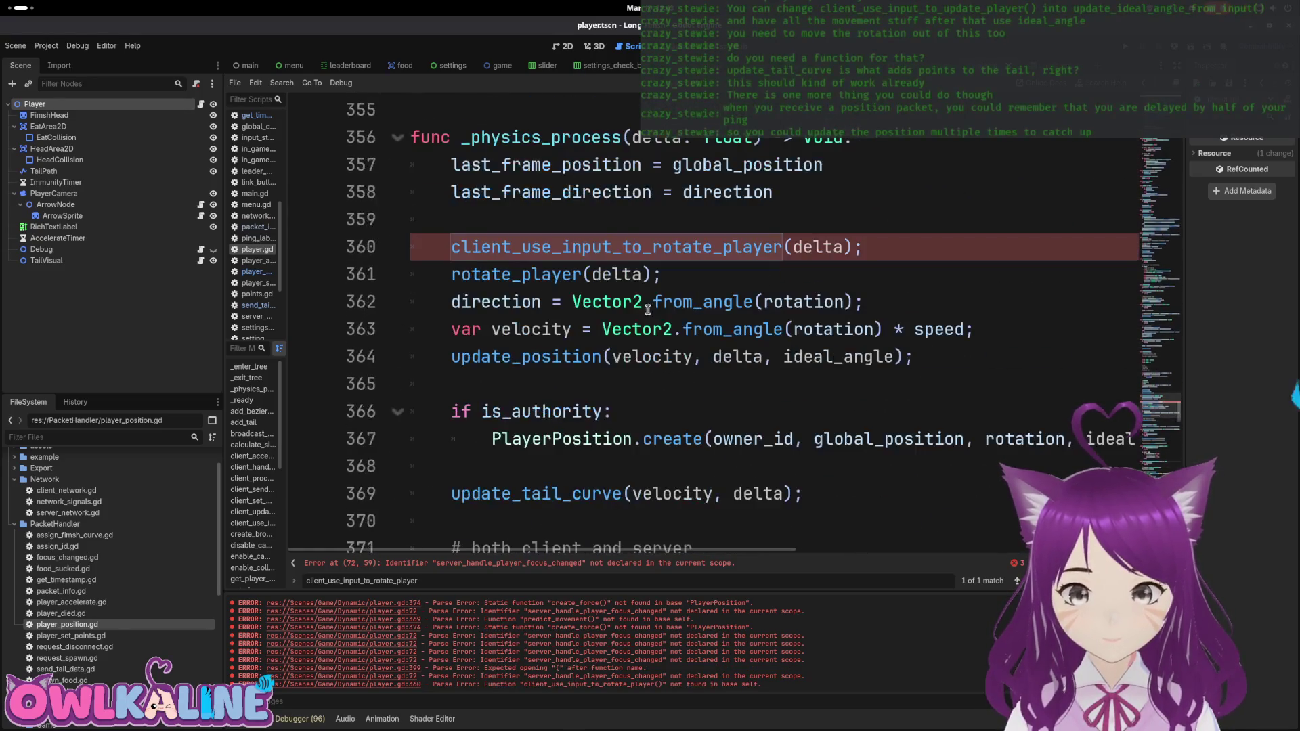
double_click(564, 247)
key(ctrl+v)
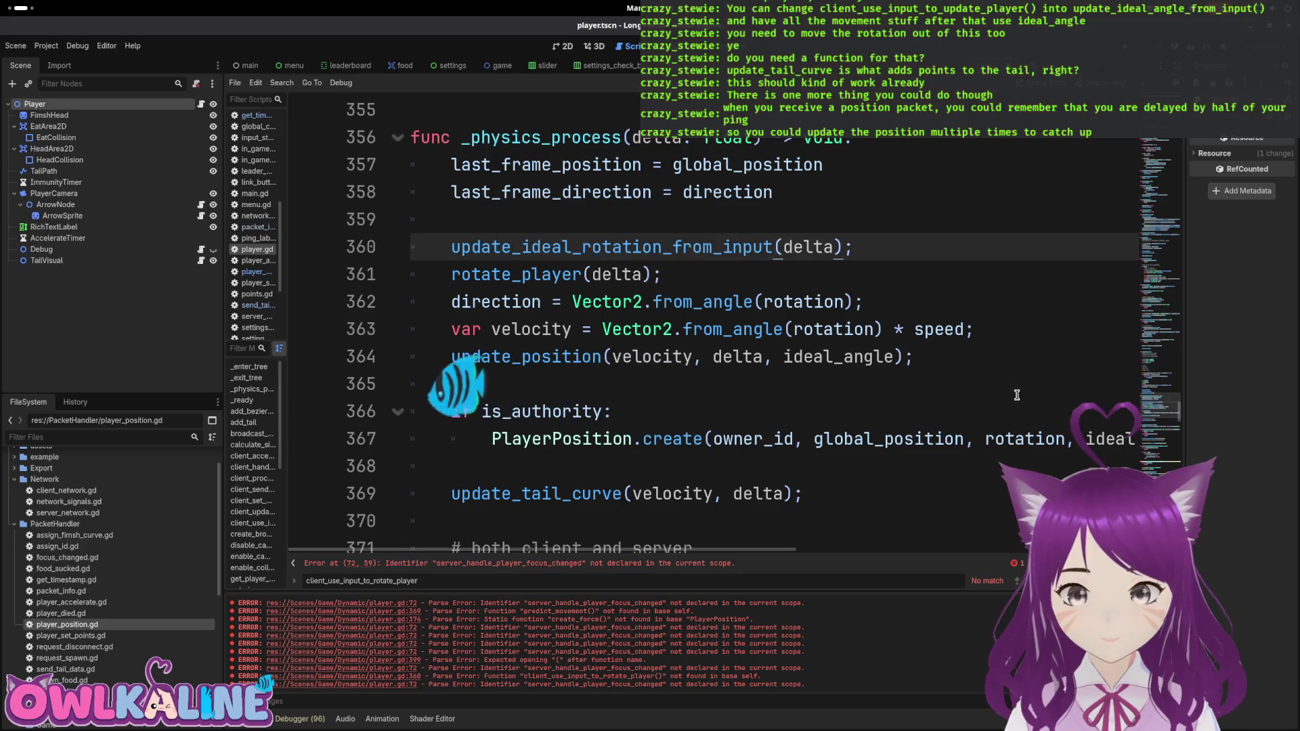
click(806, 215)
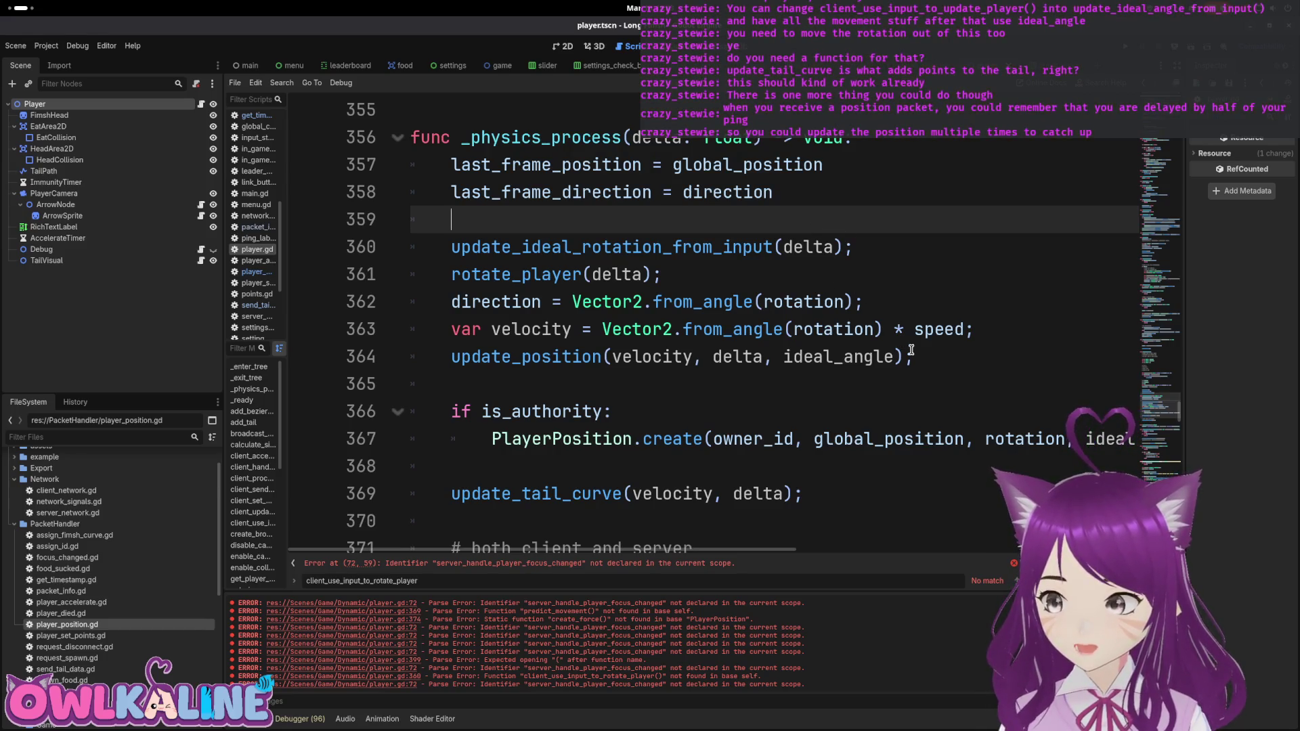
drag(1174, 406, 1175, 434)
scroll(819, 426, up, 5)
scroll(798, 424, down, 5)
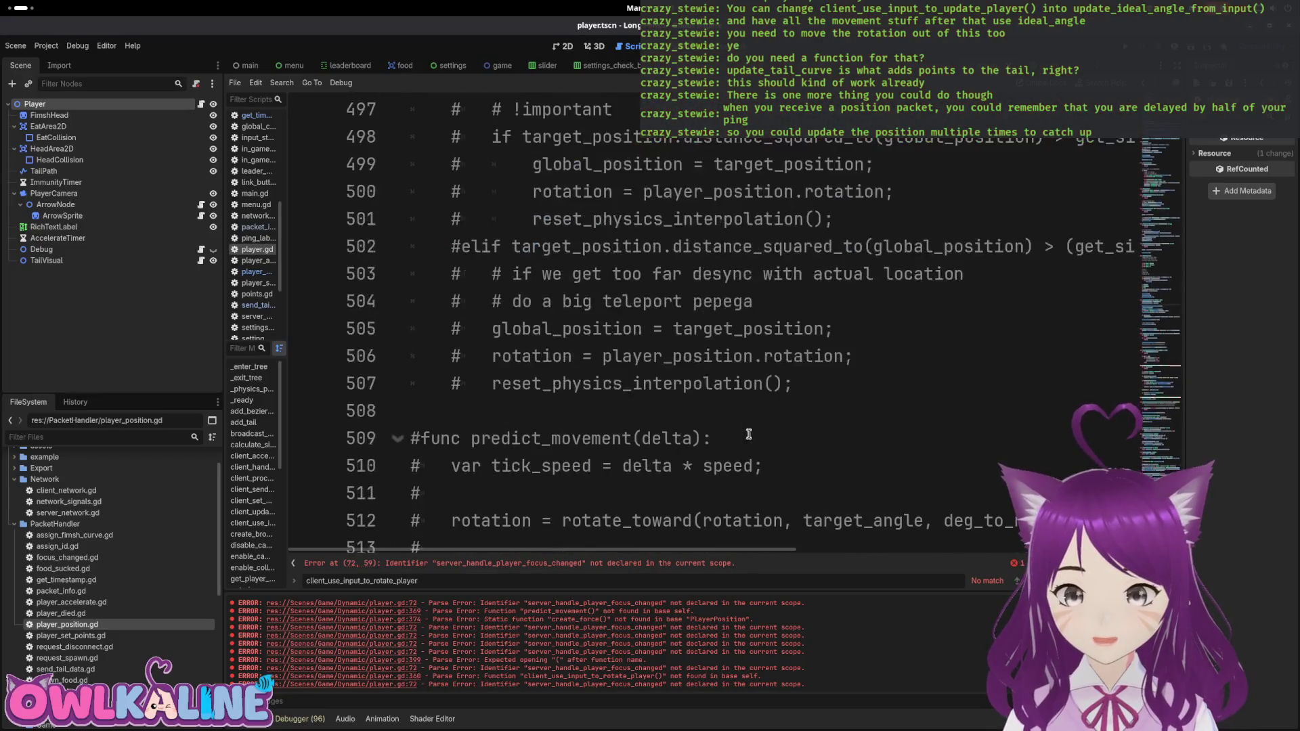
scroll(682, 423, down, 1)
scroll(629, 413, up, 5)
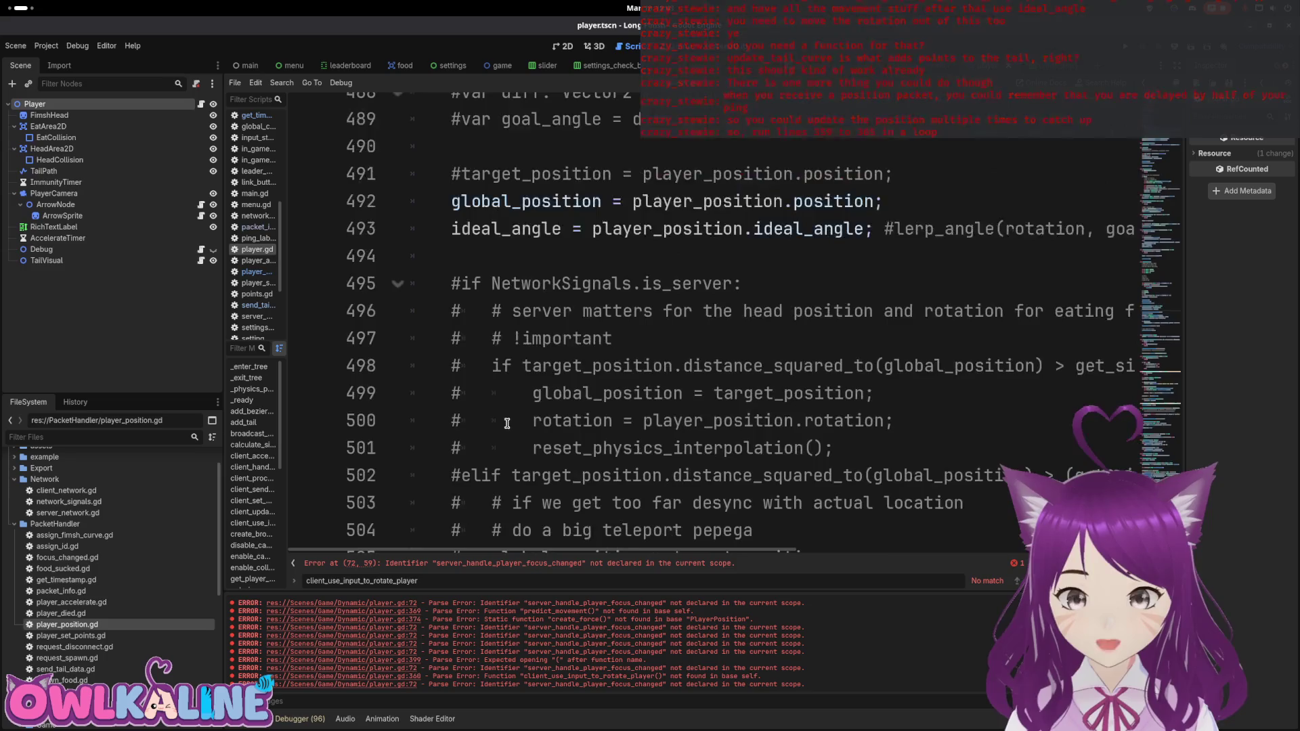
scroll(535, 415, up, 2)
double_click(540, 447)
double_click(540, 476)
double_click(537, 447)
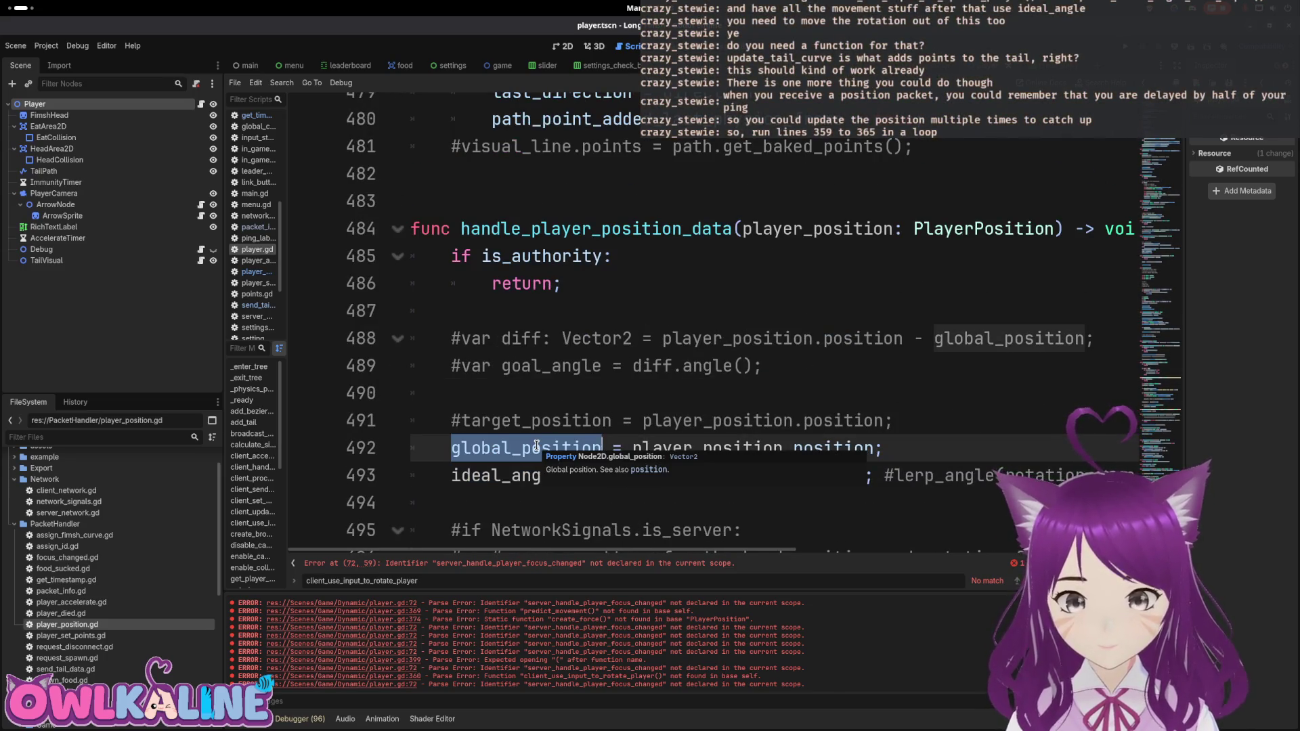
click(599, 337)
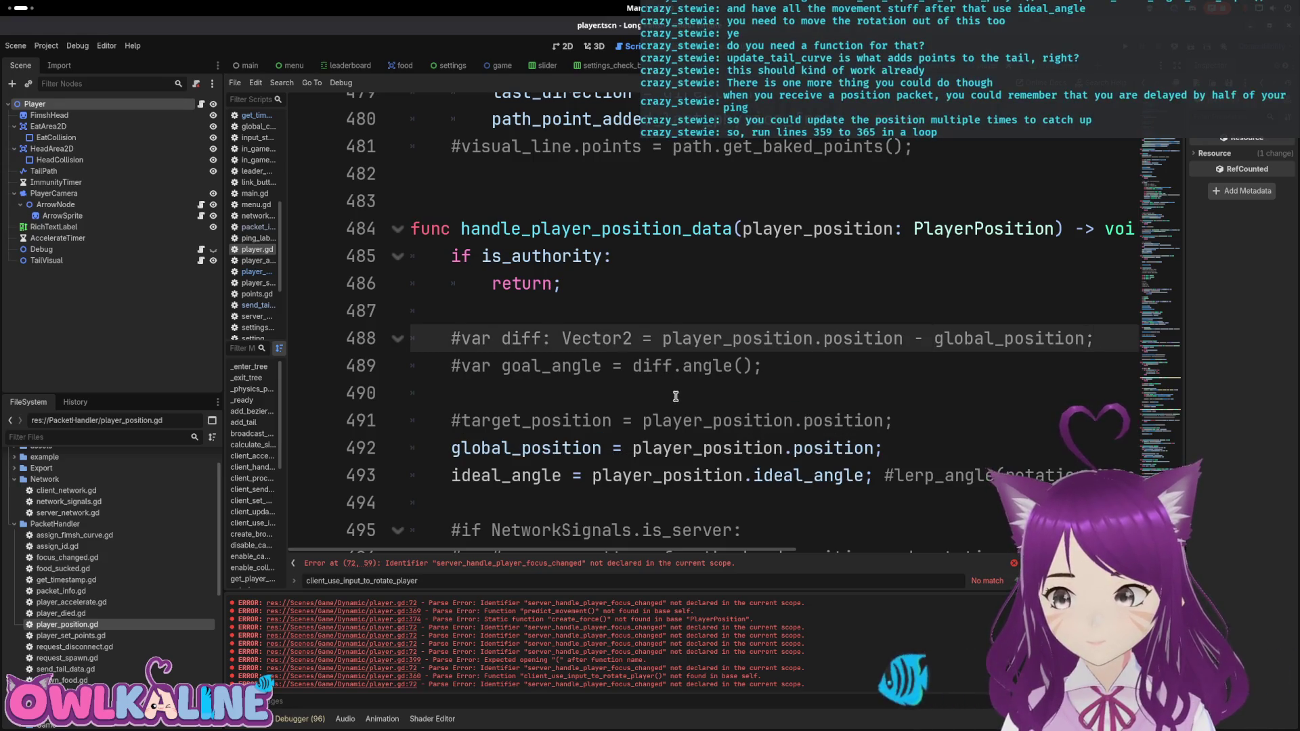
scroll(675, 396, down, 1)
scroll(610, 416, up, 3)
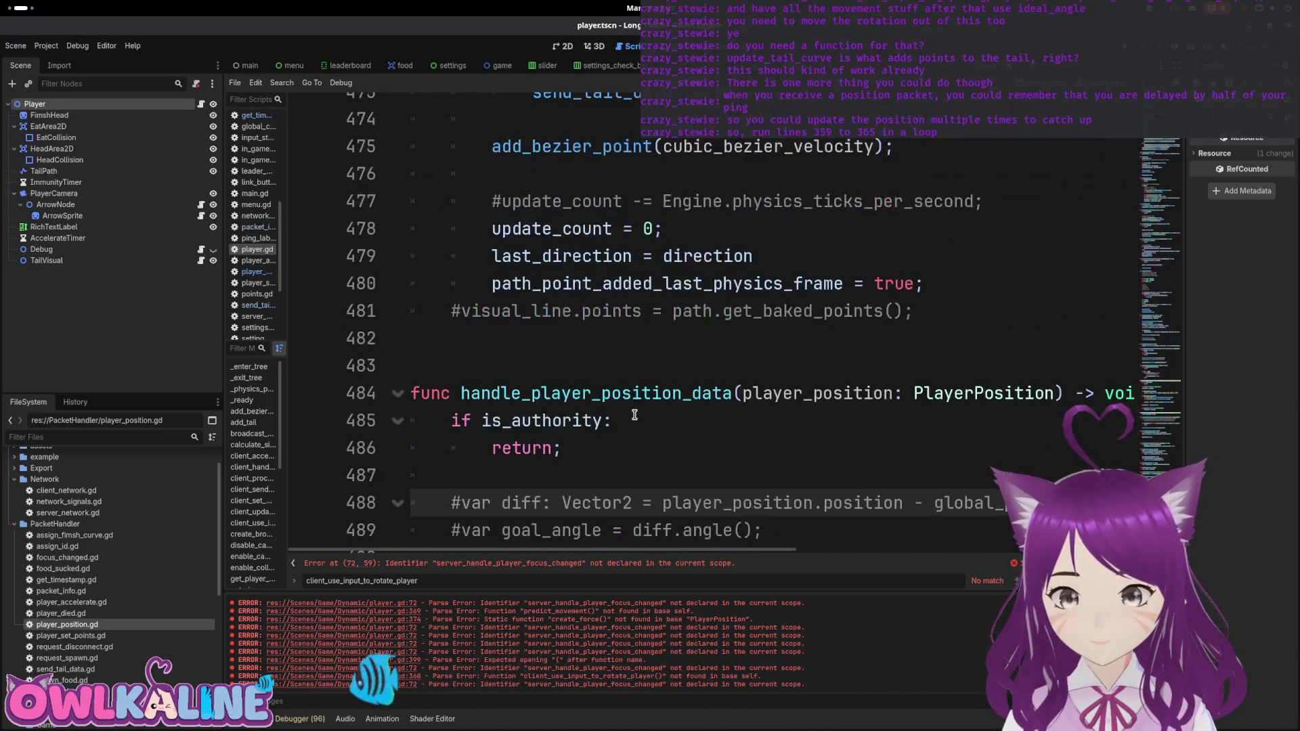
scroll(634, 415, up, 4)
scroll(542, 415, up, 5)
scroll(526, 415, up, 20)
scroll(526, 415, up, 11)
scroll(409, 422, down, 3)
click(512, 396)
scroll(545, 440, down, 2)
key(Down)
scroll(614, 342, down, 1)
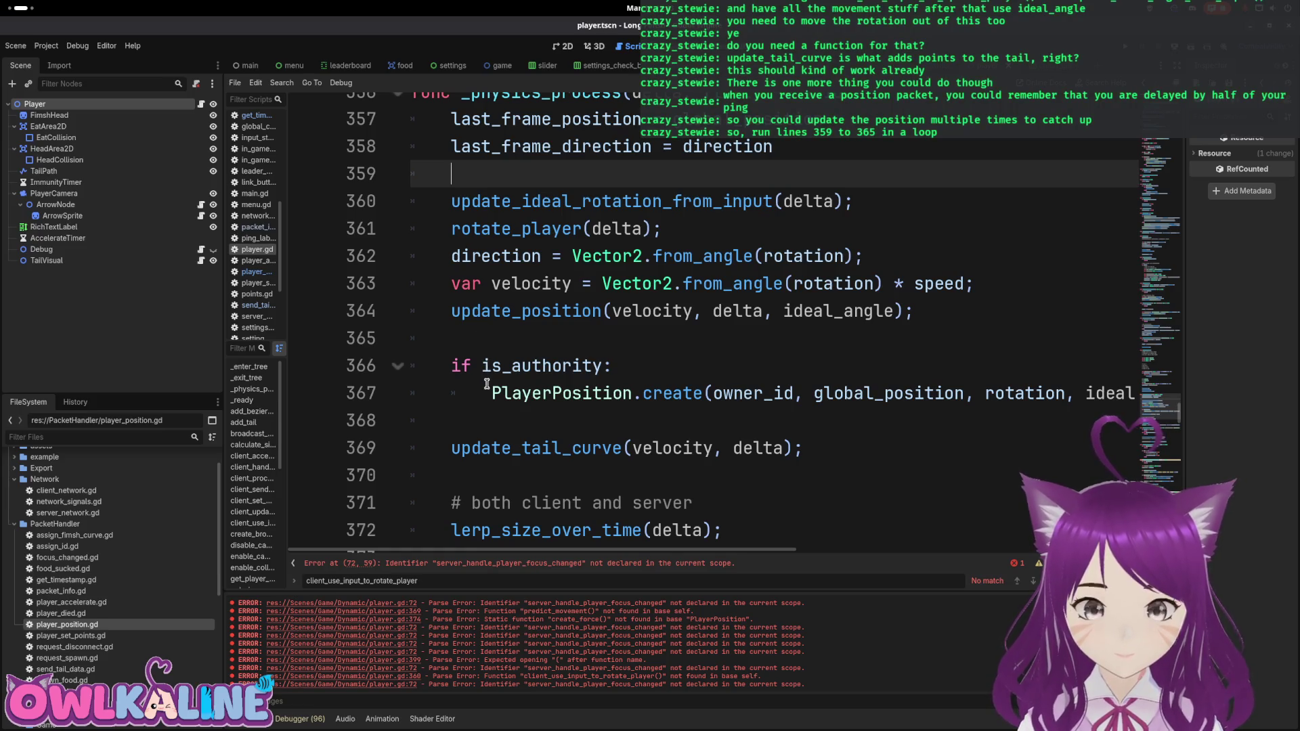
Step: Insert a blank line 360 in _physics_process below last_frame_direction
scroll(470, 334, up, 1)
mouse_move(552, 393)
mouse_down()
mouse_move(474, 264)
mouse_move(449, 283)
mouse_up()
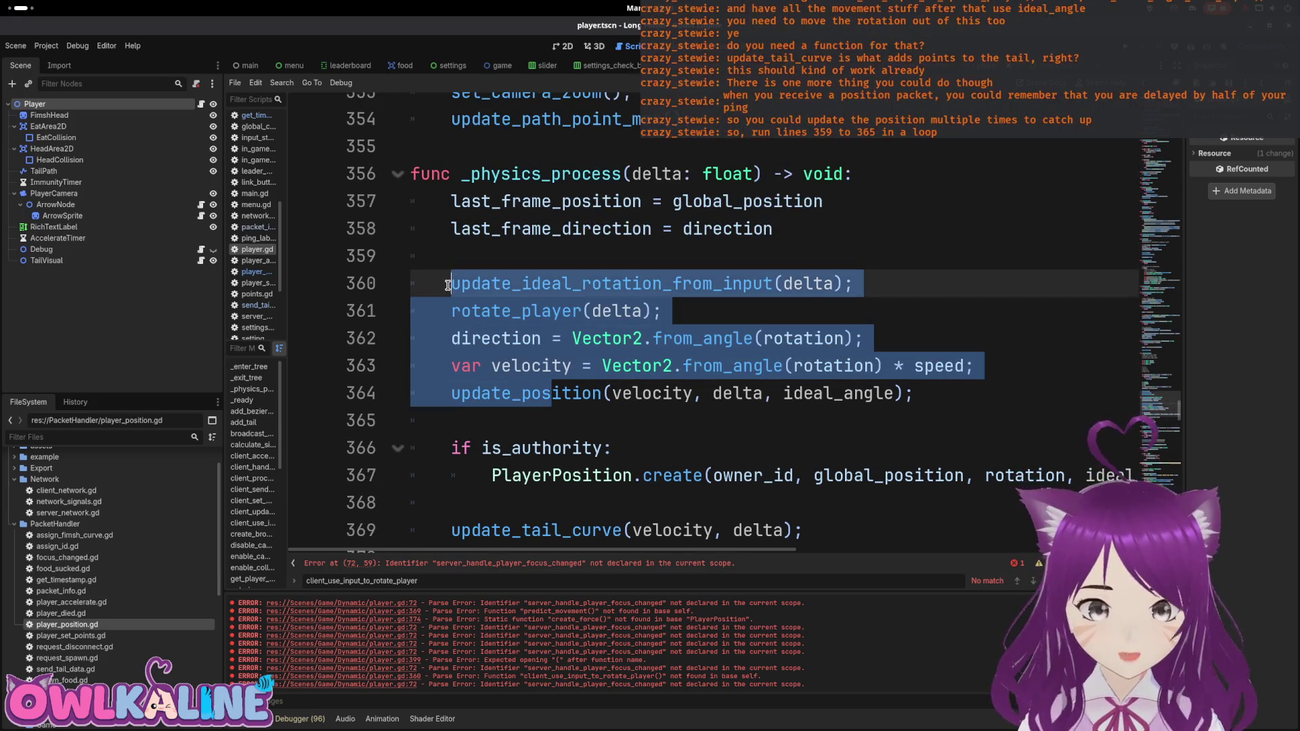
click(547, 261)
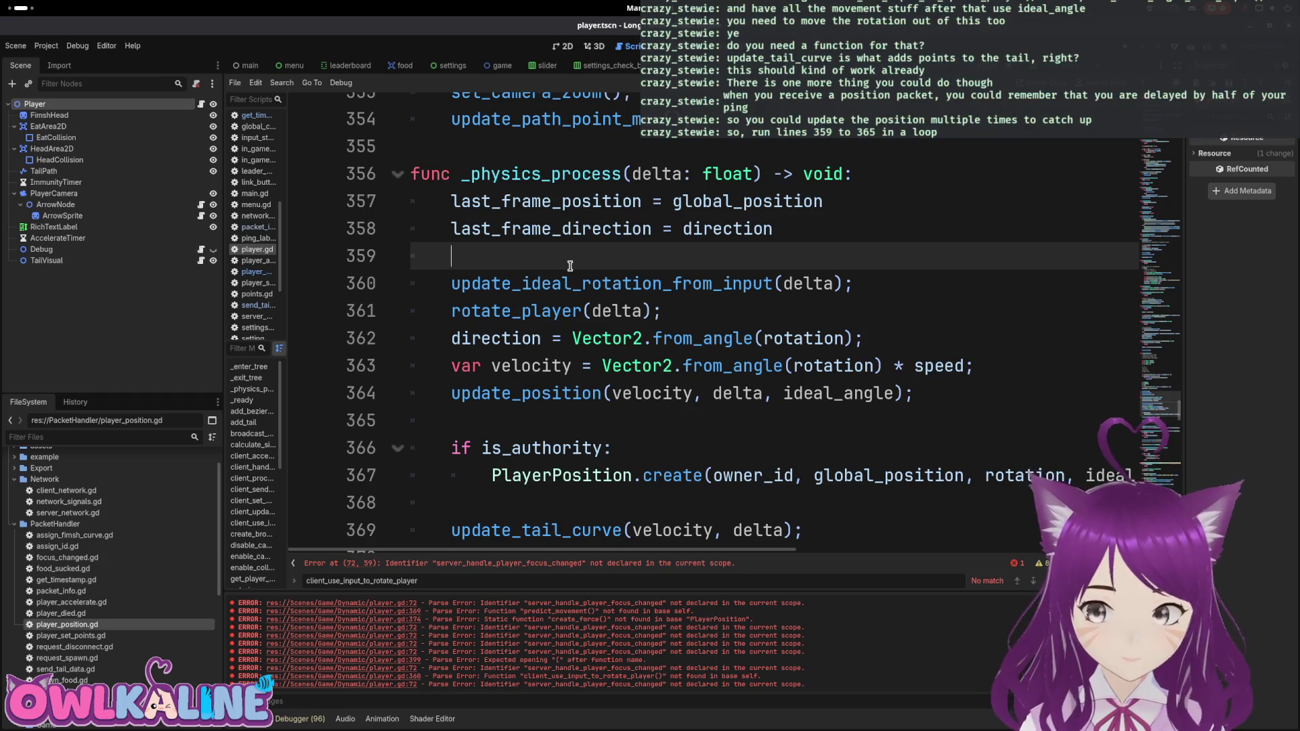
key(Return)
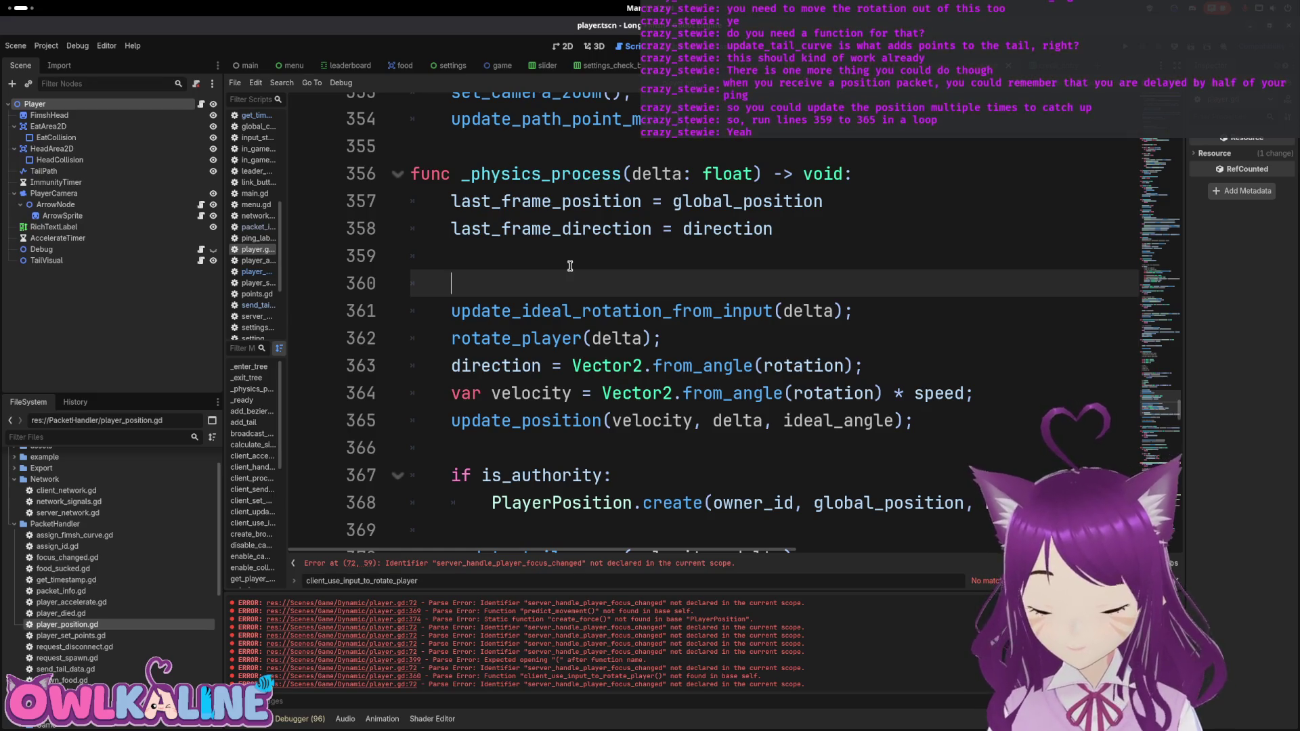
Step: Declare 'var fake_ping = ClientNetwork.ping_ms;' in _physics_process
text(var )
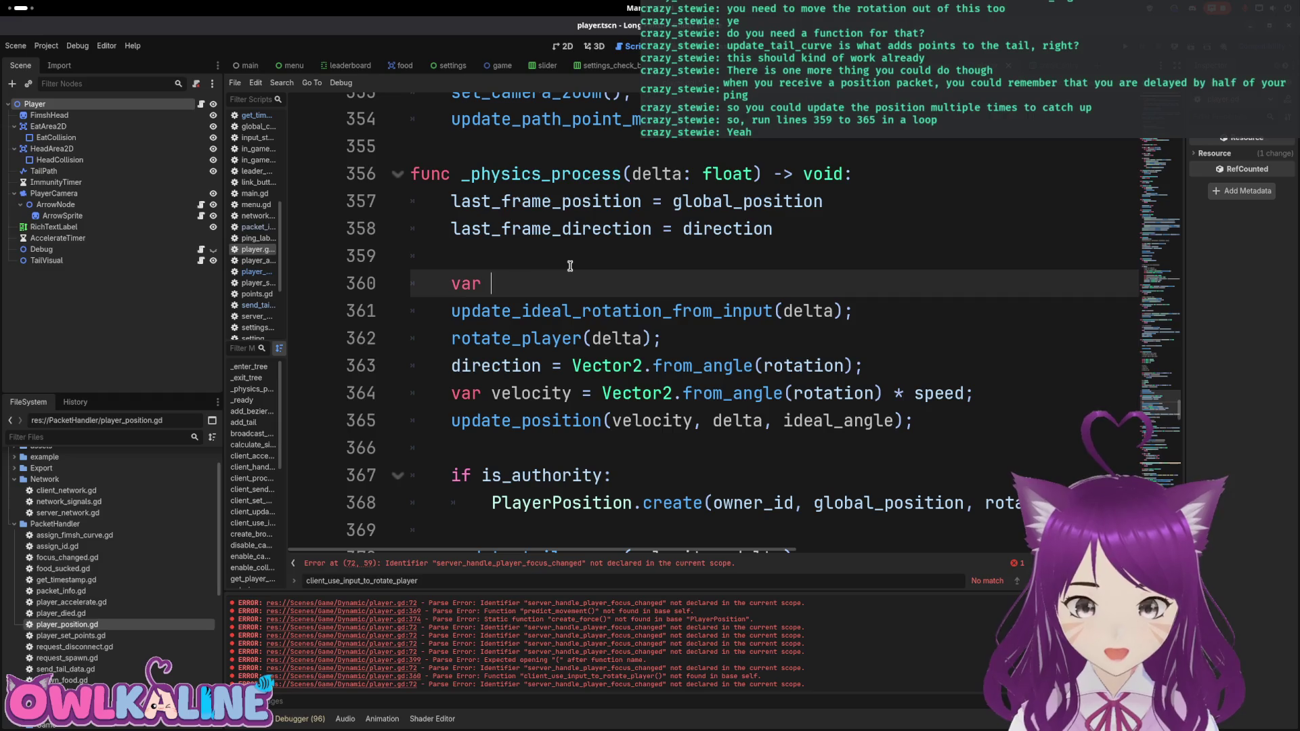
text(fak)
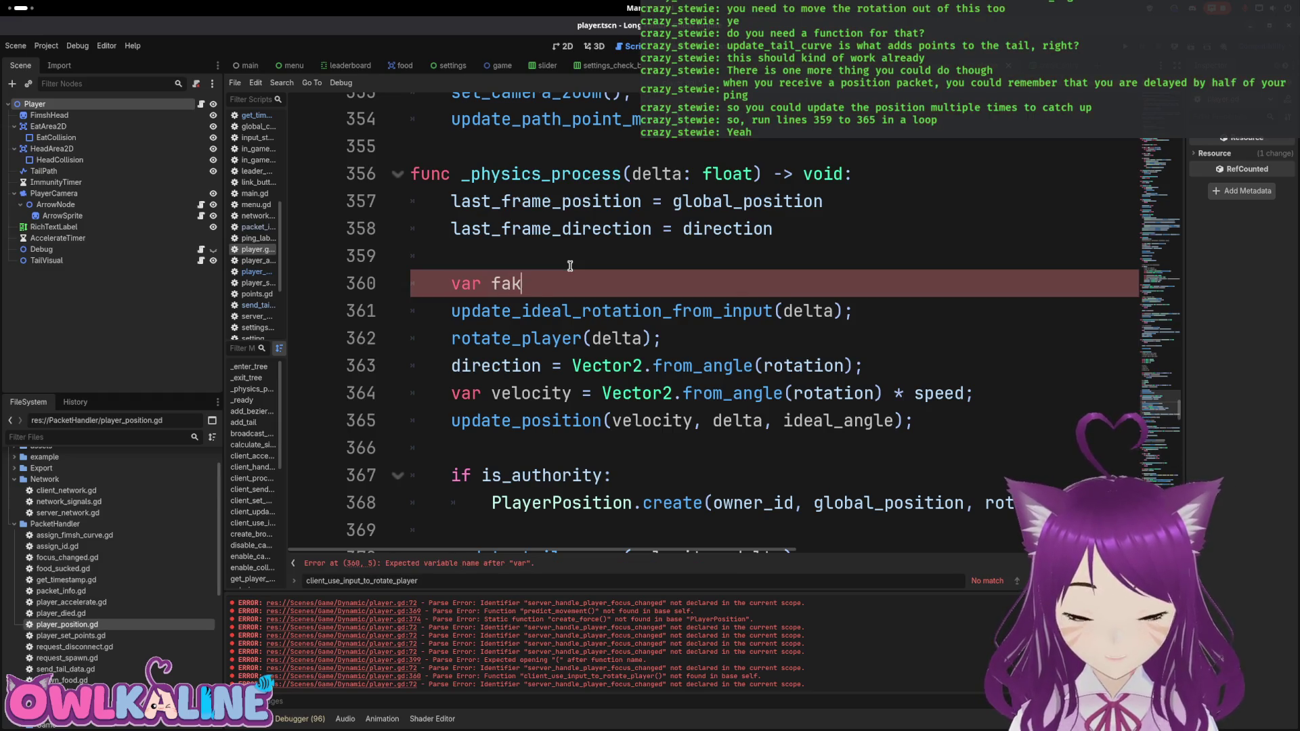
text(e_ping = Clie)
key(Return)
text(.p)
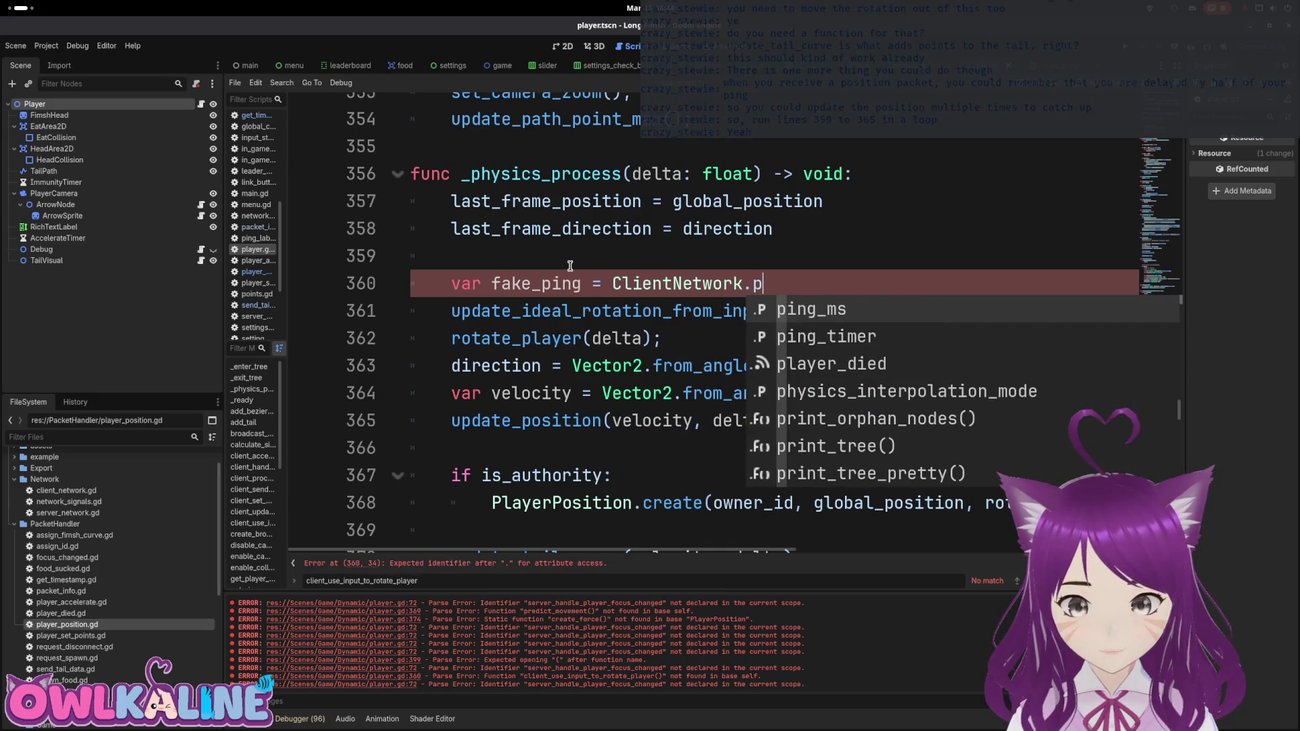
key(Return)
text(;)
Step: Add a 'while fake_ping > delta:' loop header below the declaration
key(Return)
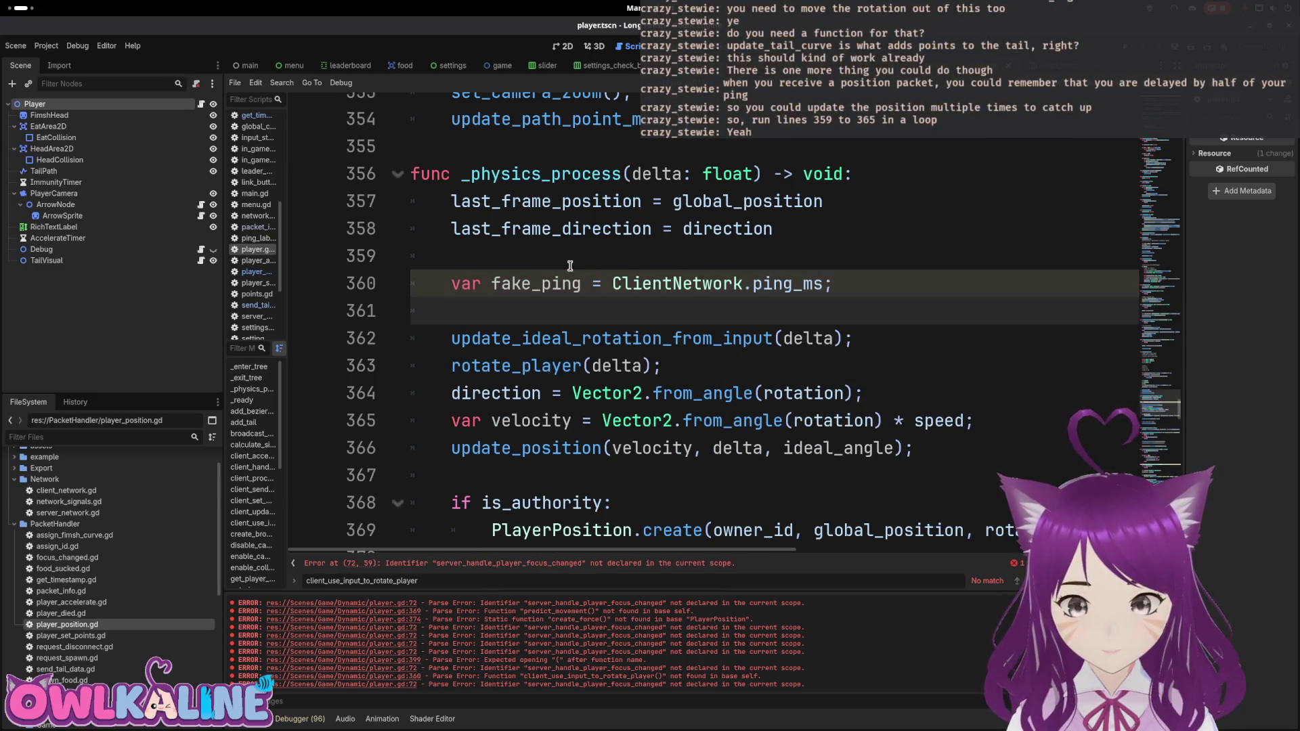
key(Return)
text(while fake)
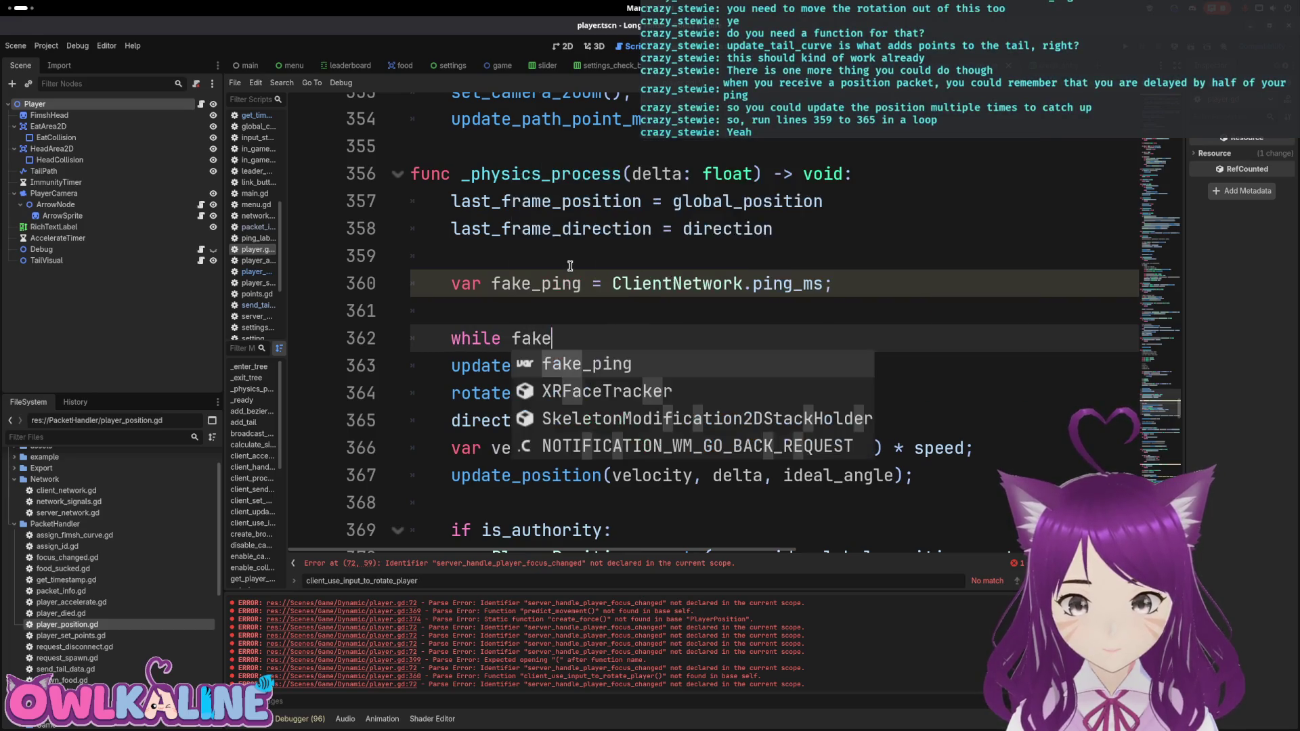
key(Return)
text(> delta:)
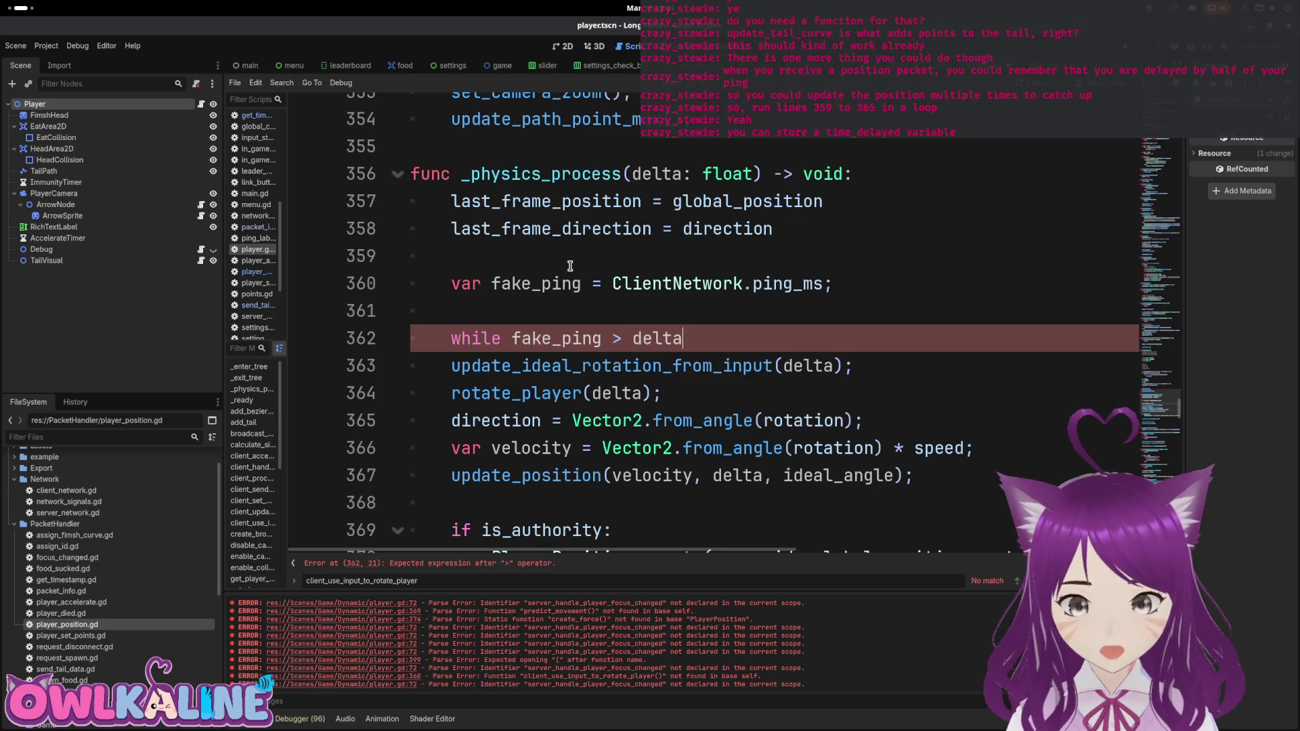
Step: Indent the rotation and movement update lines into the while loop body
key(Down)
key(Home)
key(Tab)
key(Down)
key(Tab)
key(Down)
key(Tab)
key(Down)
key(Tab)
key(Down)
key(Tab)
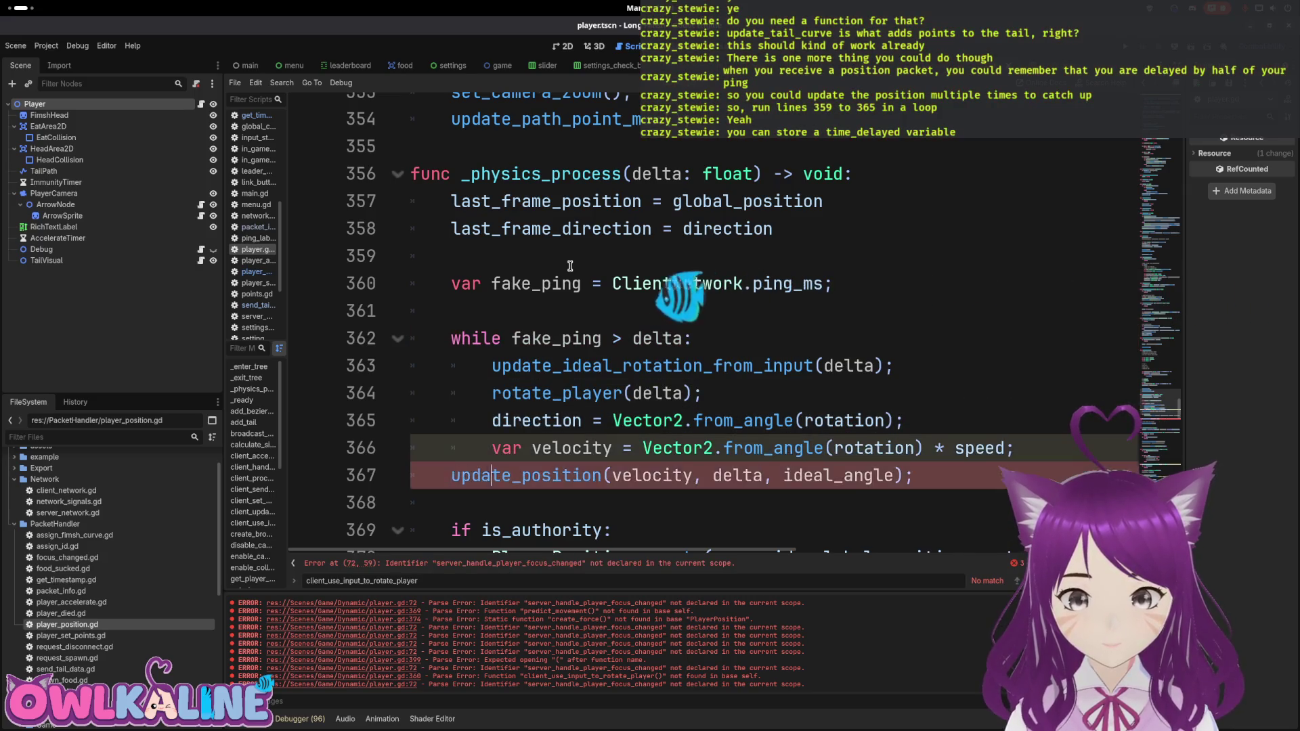
key(End)
Step: Add 'fake_ping -= delta;' at the end of the loop body
key(Return)
text(delta)
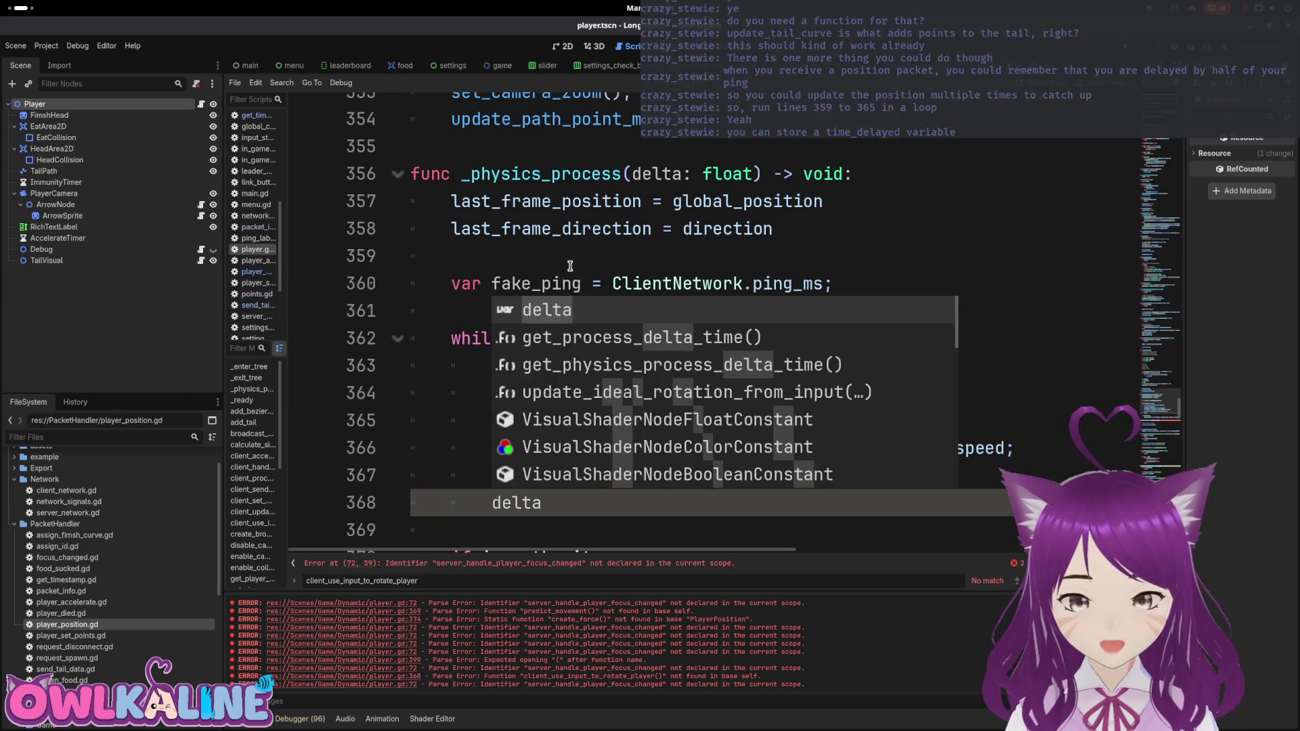
key(BackSpace)
key(BackSpace)
key(BackSpace)
text(fake)
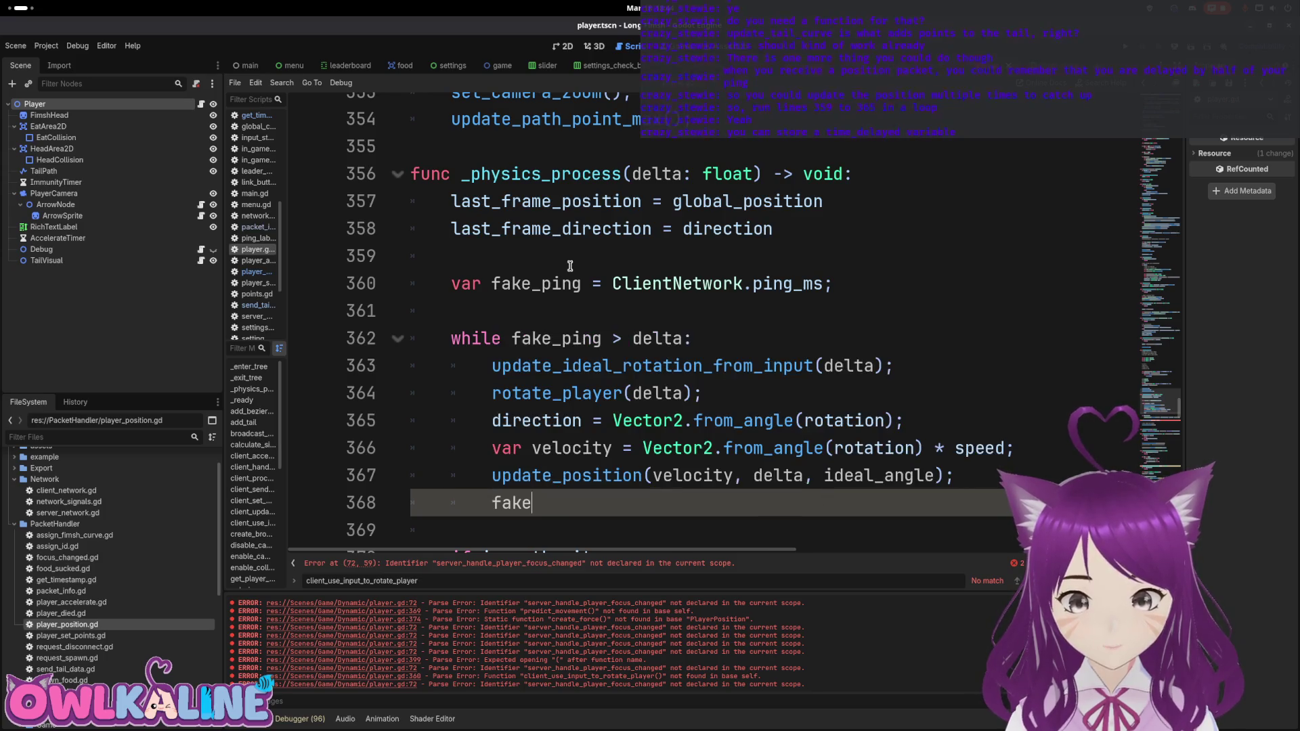
text(_ping -= delta;)
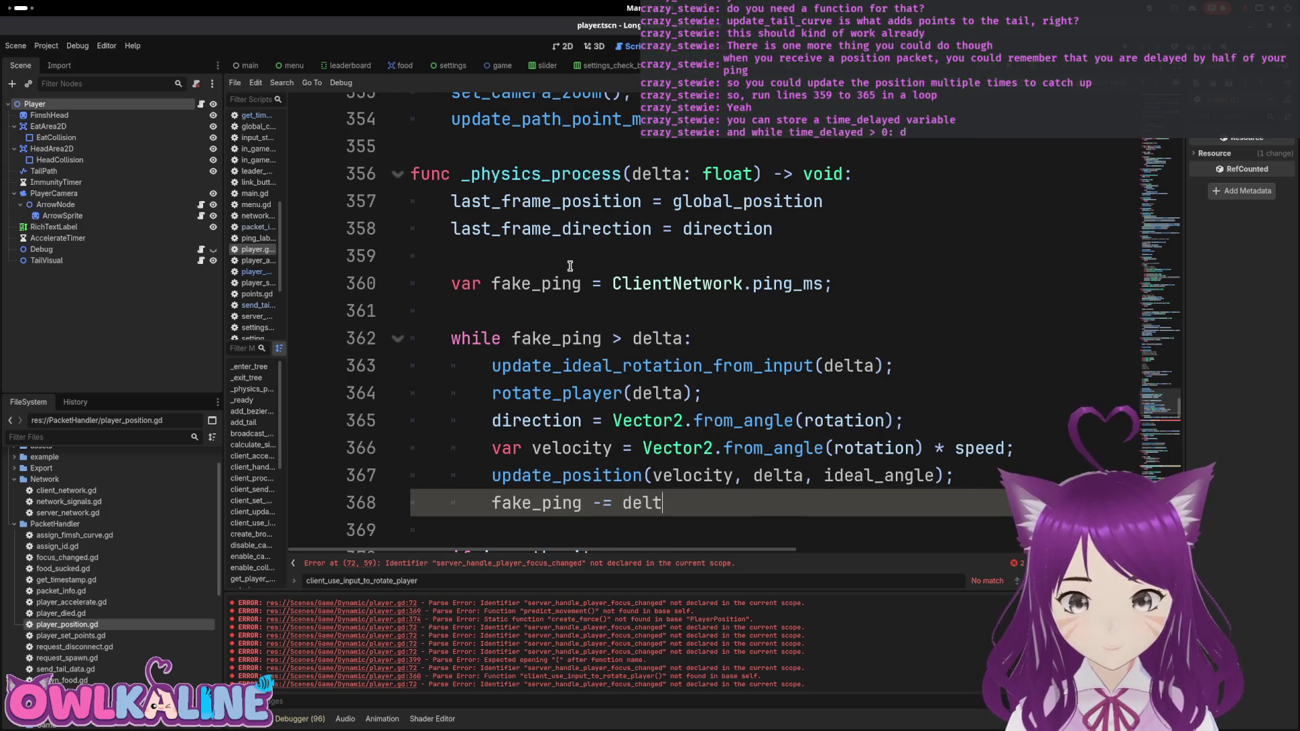
click(700, 301)
scroll(758, 314, down, 1)
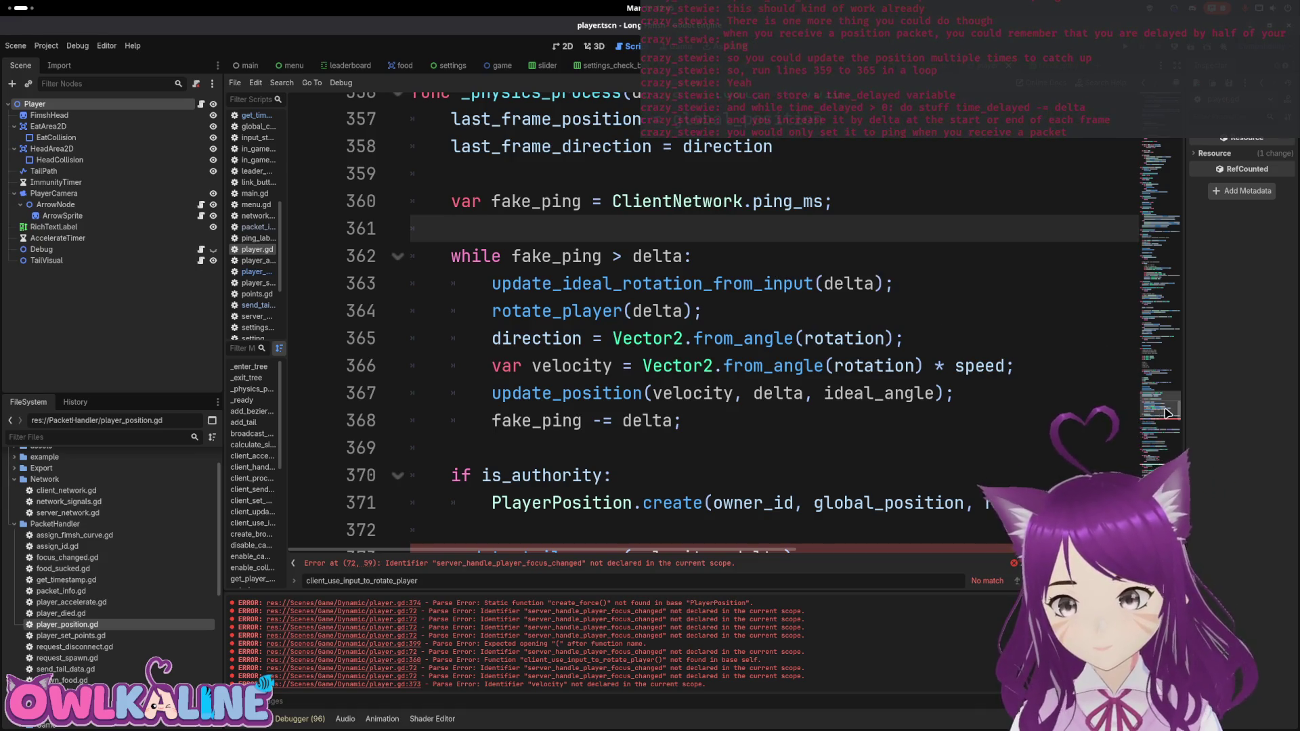
Step: Add 'var time_delay: float = 0.0' below path_point_added_last_physics_frame and save player.gd
key(ctrl+Home)
scroll(712, 309, down, 4)
scroll(723, 355, down, 6)
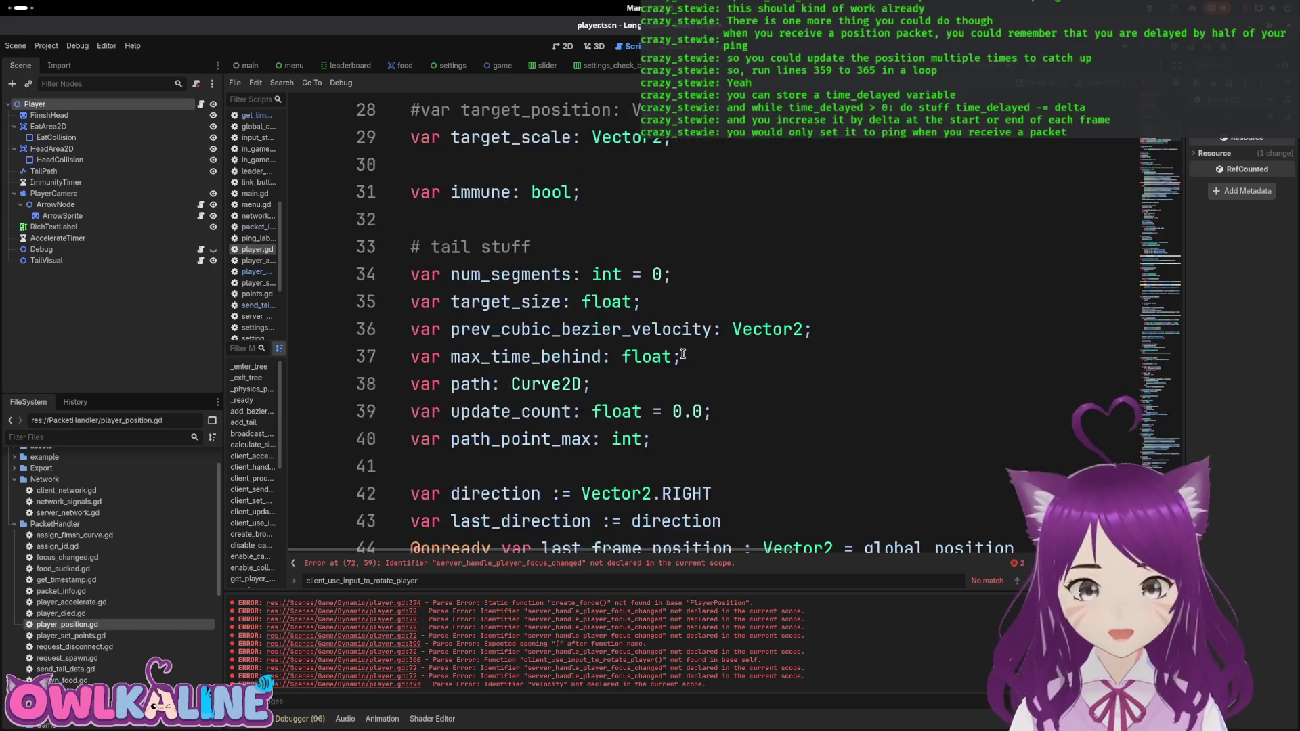
scroll(784, 308, down, 1)
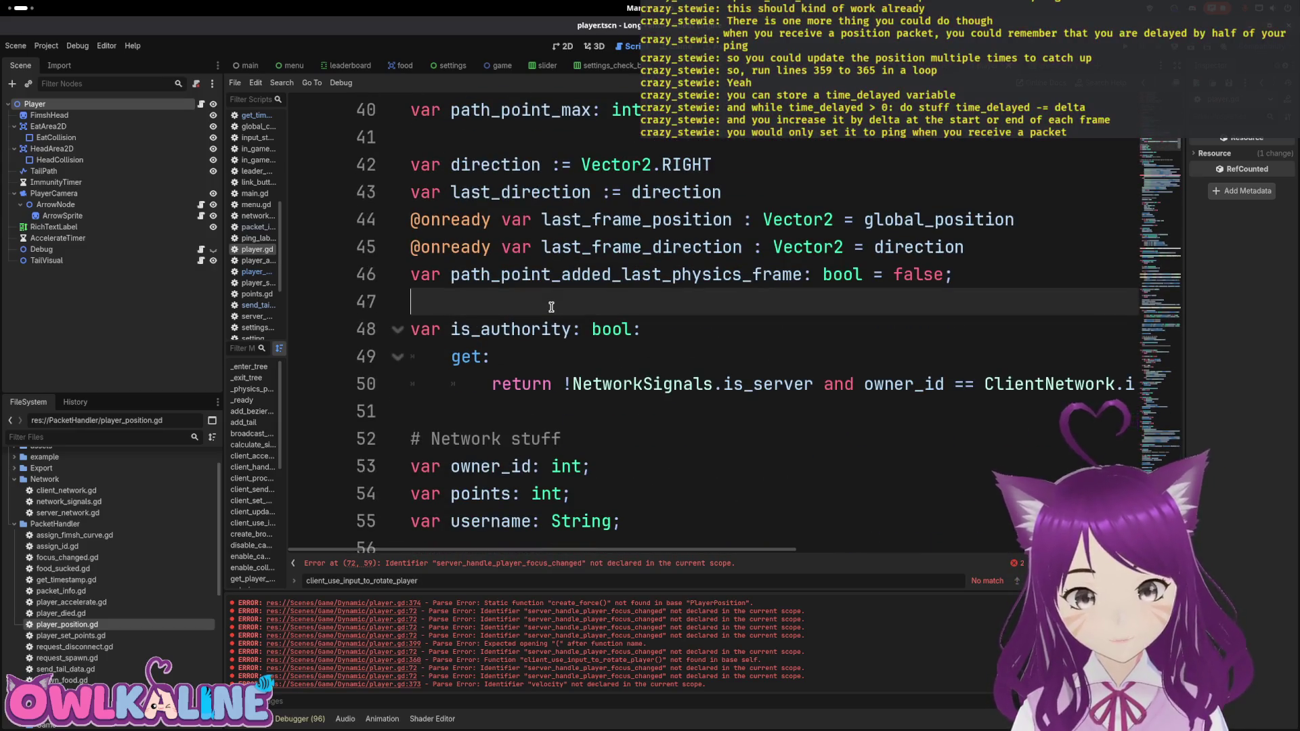
key(Return)
key(Return)
key(Up)
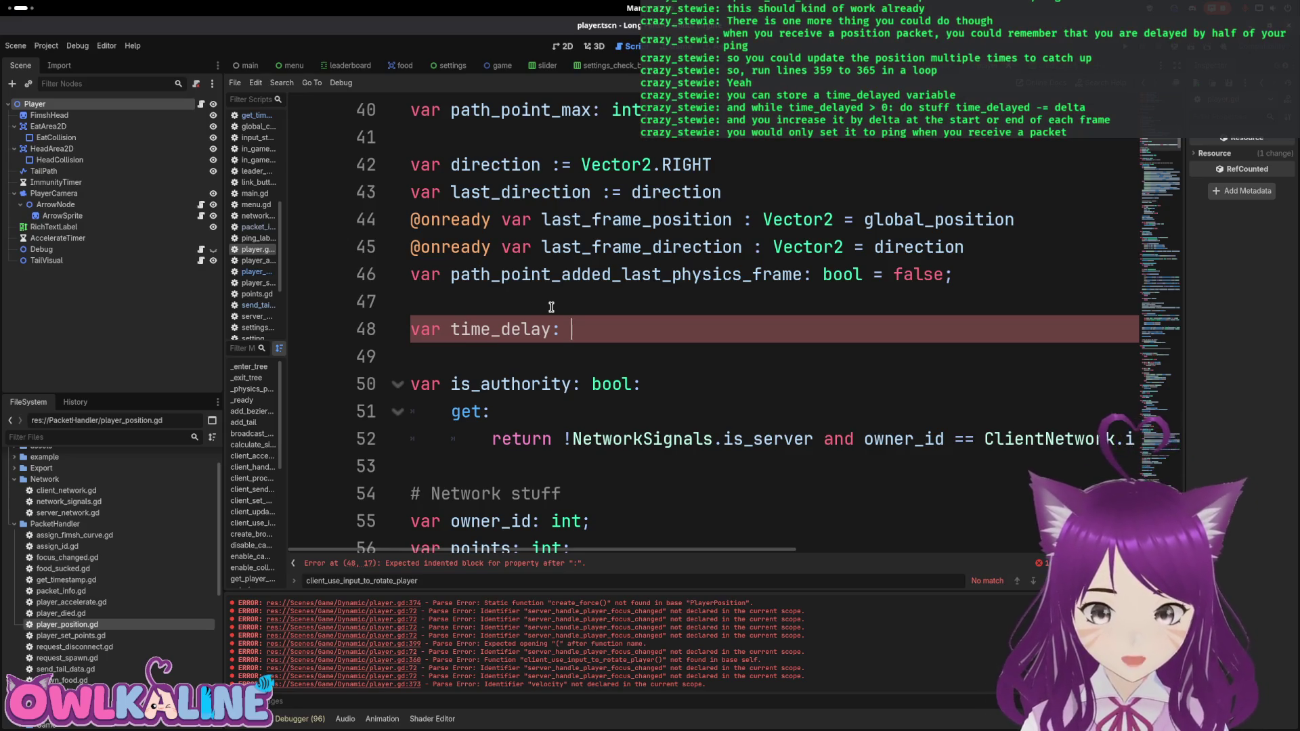
text(f32 = 0.0;)
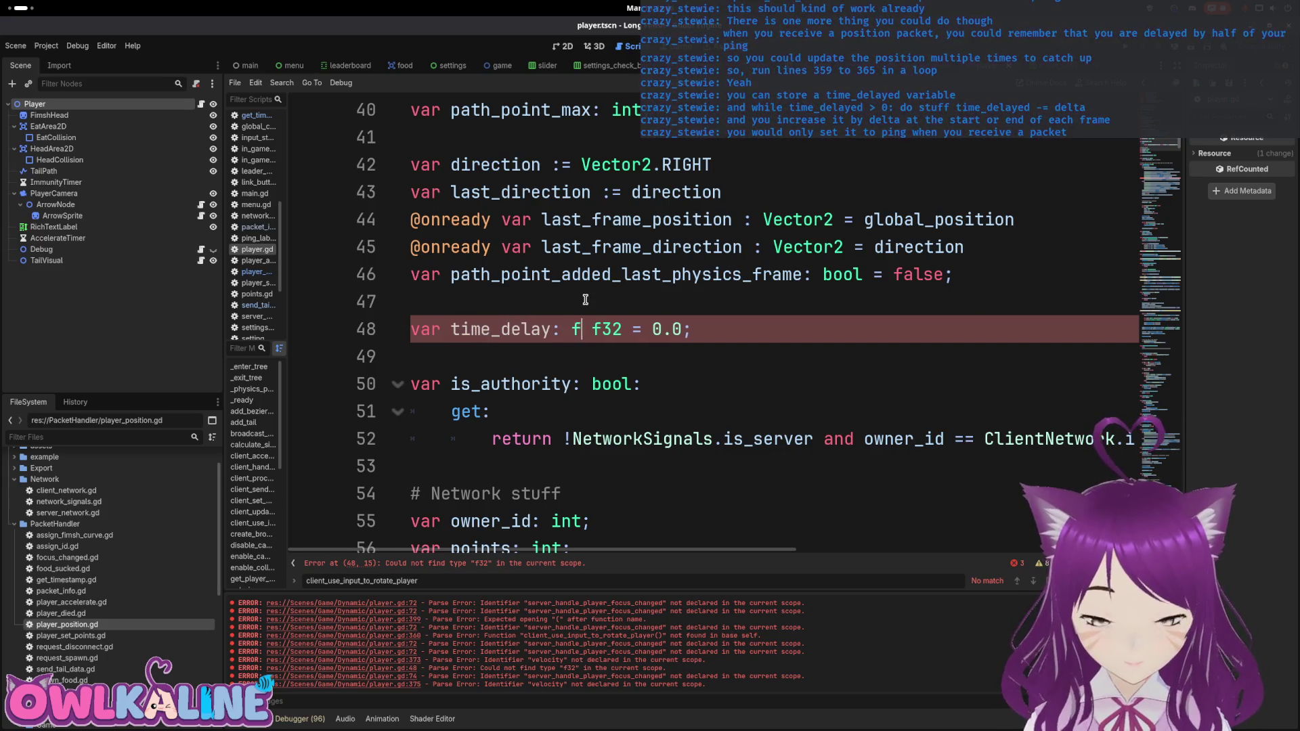
key(Delete)
key(Delete)
key(Delete)
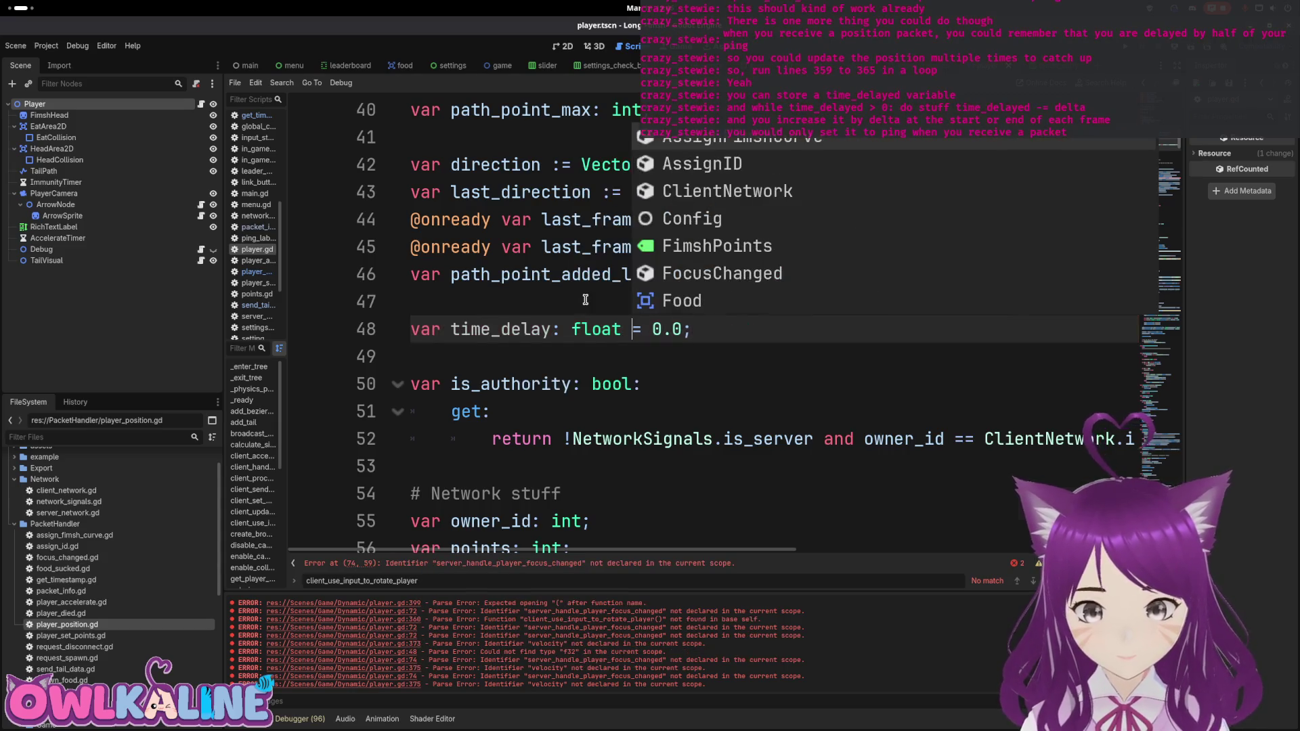
key(ctrl+s)
click(1160, 340)
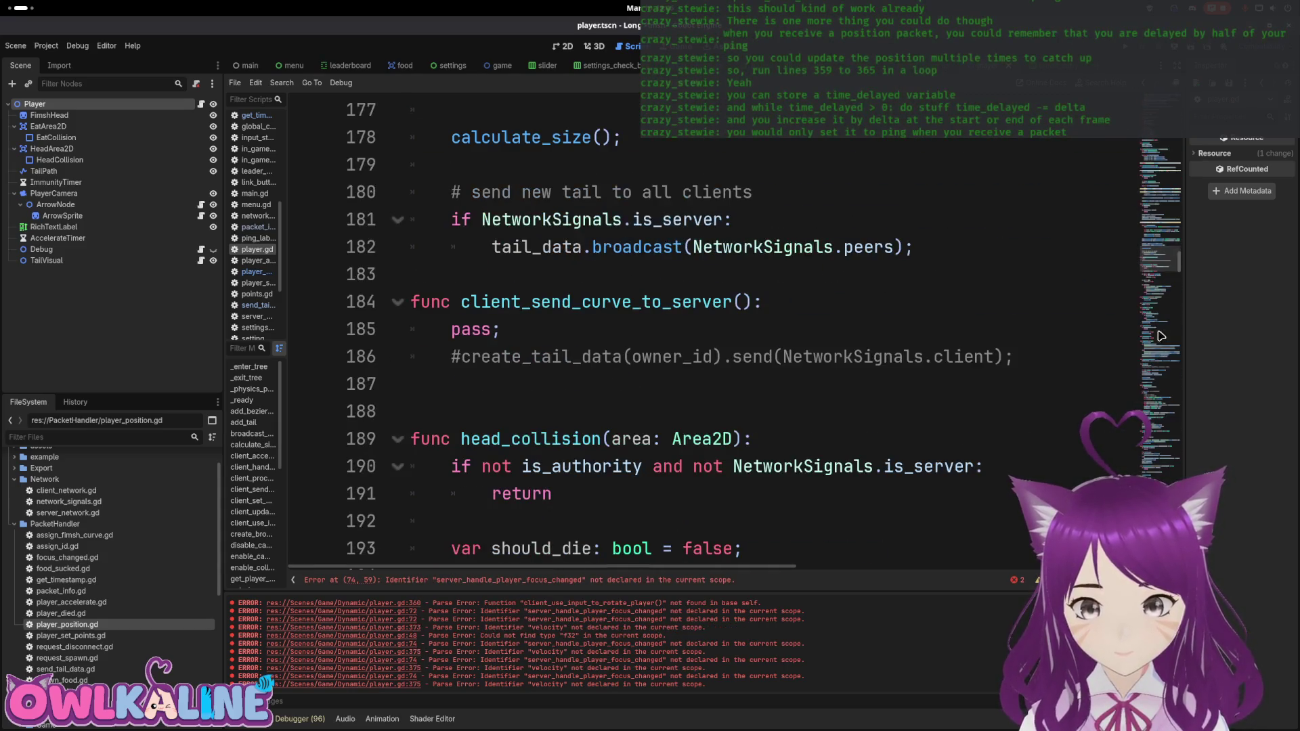
scroll(815, 346, up, 10)
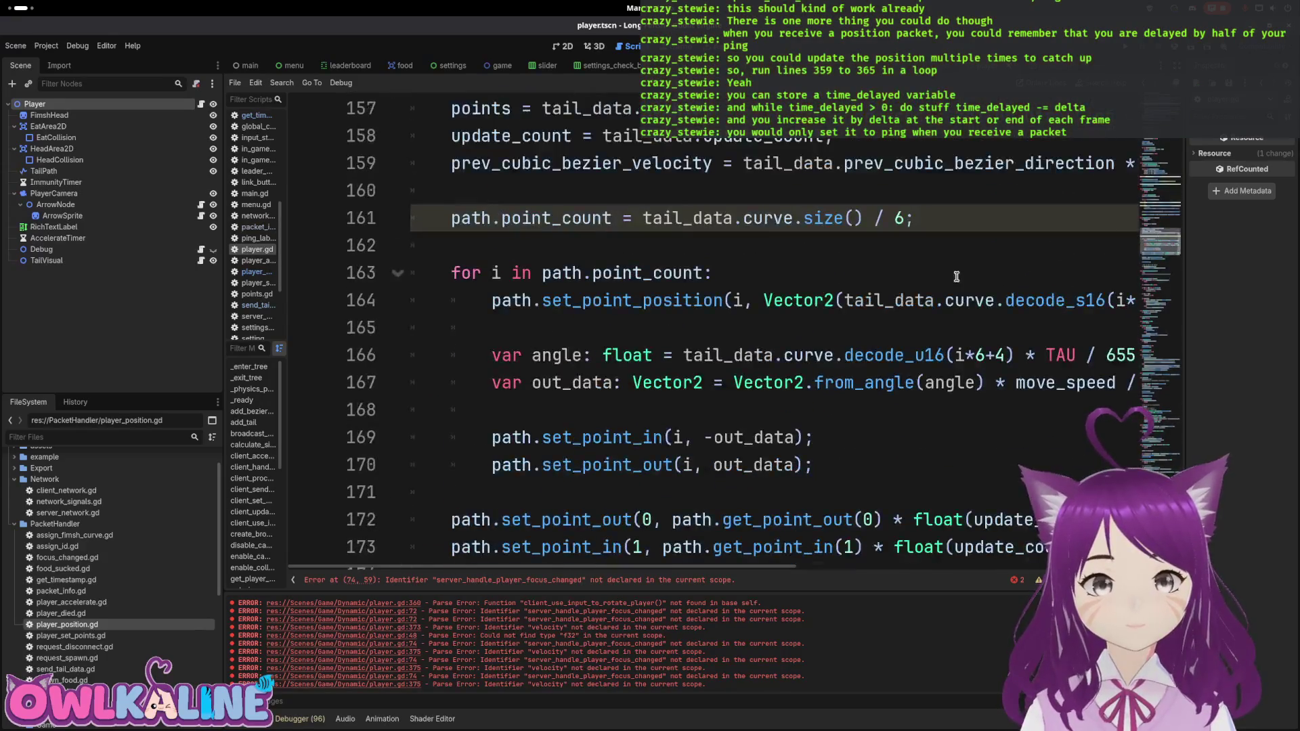
scroll(815, 346, up, 8)
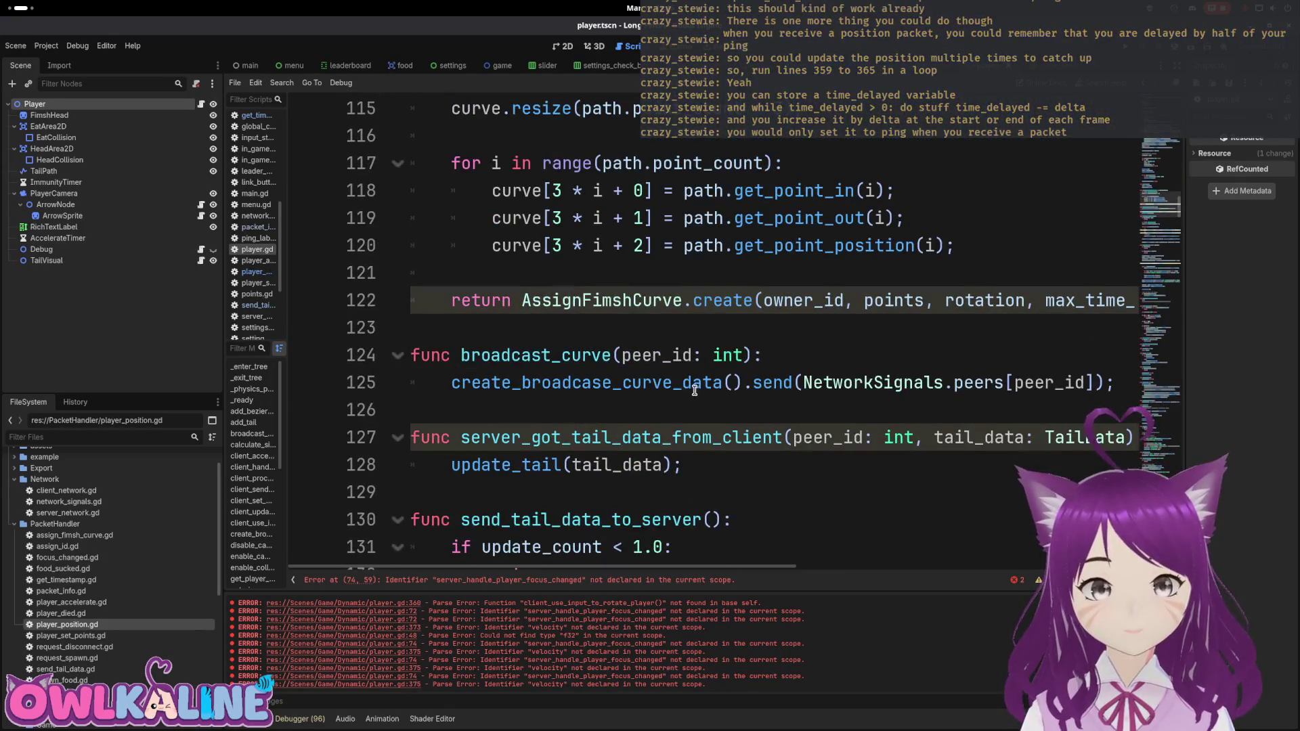
scroll(694, 391, up, 16)
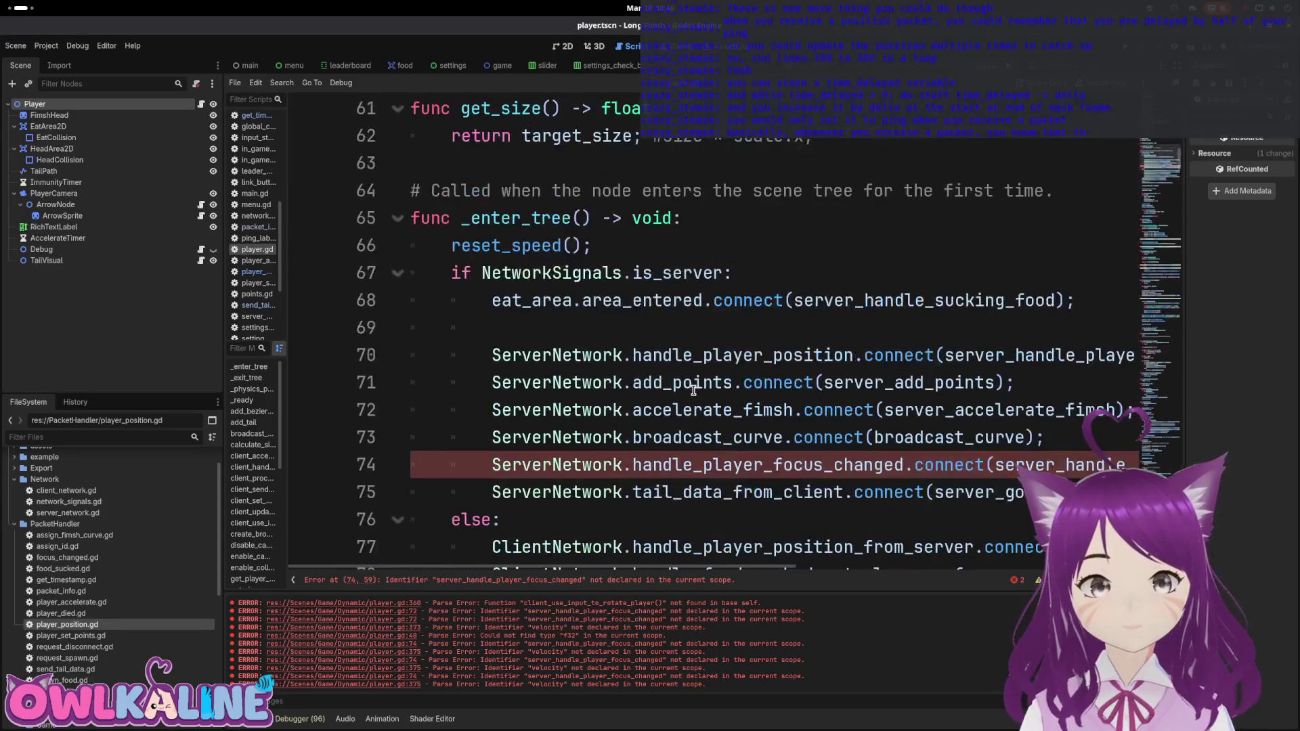
scroll(694, 391, down, 1)
mouse_move(663, 565)
mouse_down()
mouse_move(839, 572)
mouse_move(558, 419)
mouse_up()
click(487, 377)
key(ctrl+End)
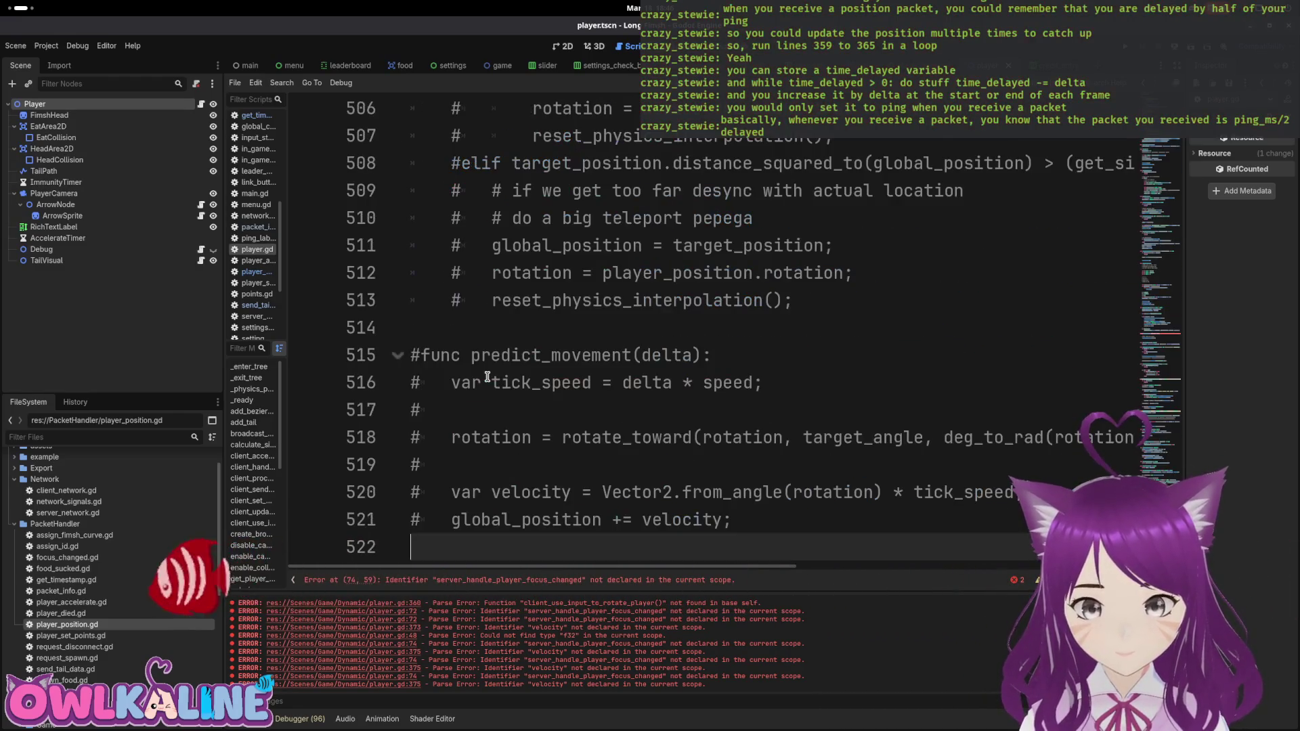
key(Page_Up)
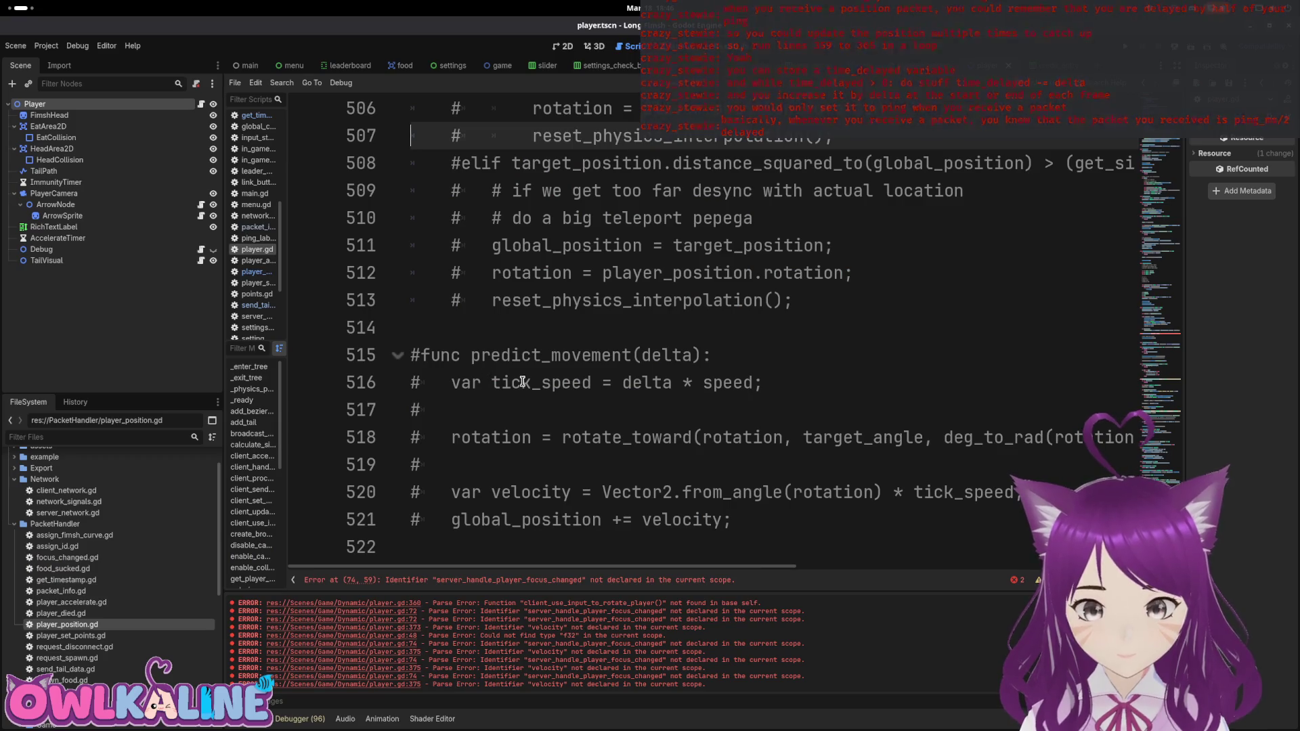
scroll(502, 380, up, 20)
scroll(728, 433, up, 5)
scroll(726, 435, down, 4)
scroll(551, 363, up, 2)
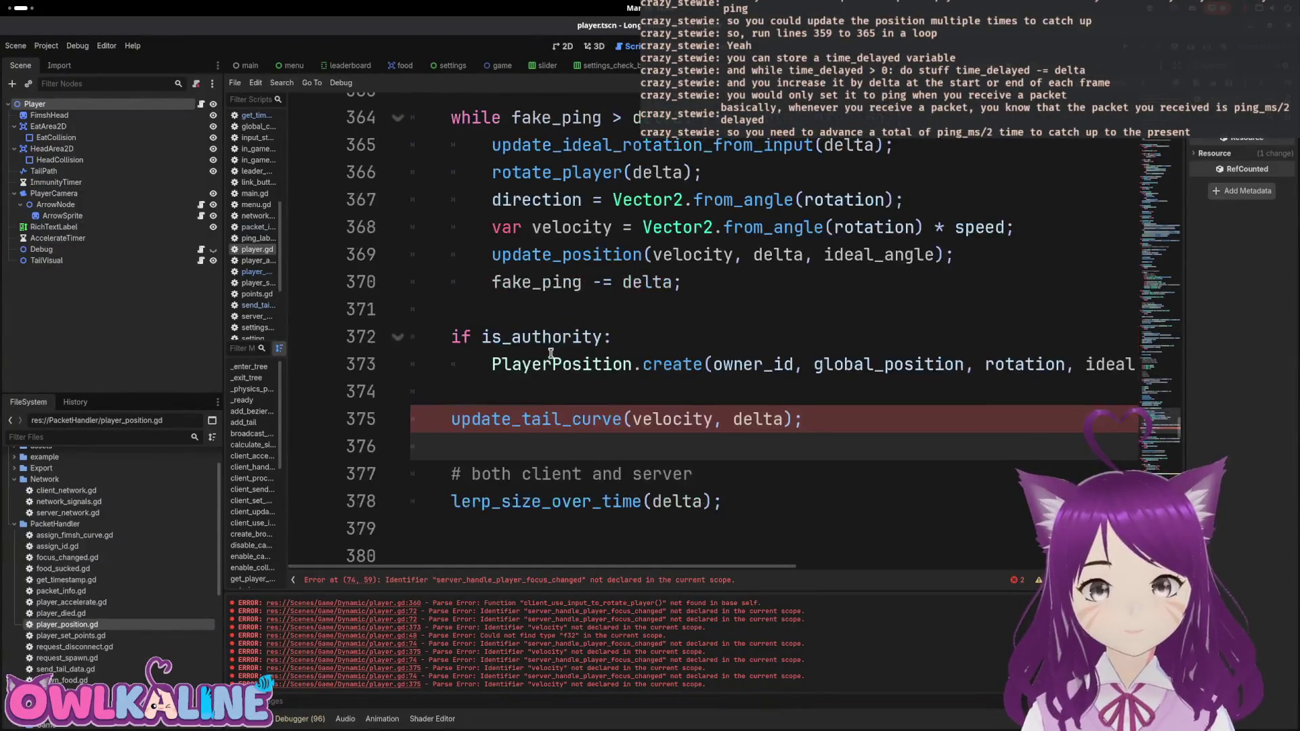
Step: Move the update_tail_curve call into the while loop and clear leftover blank lines
scroll(551, 482, down, 1)
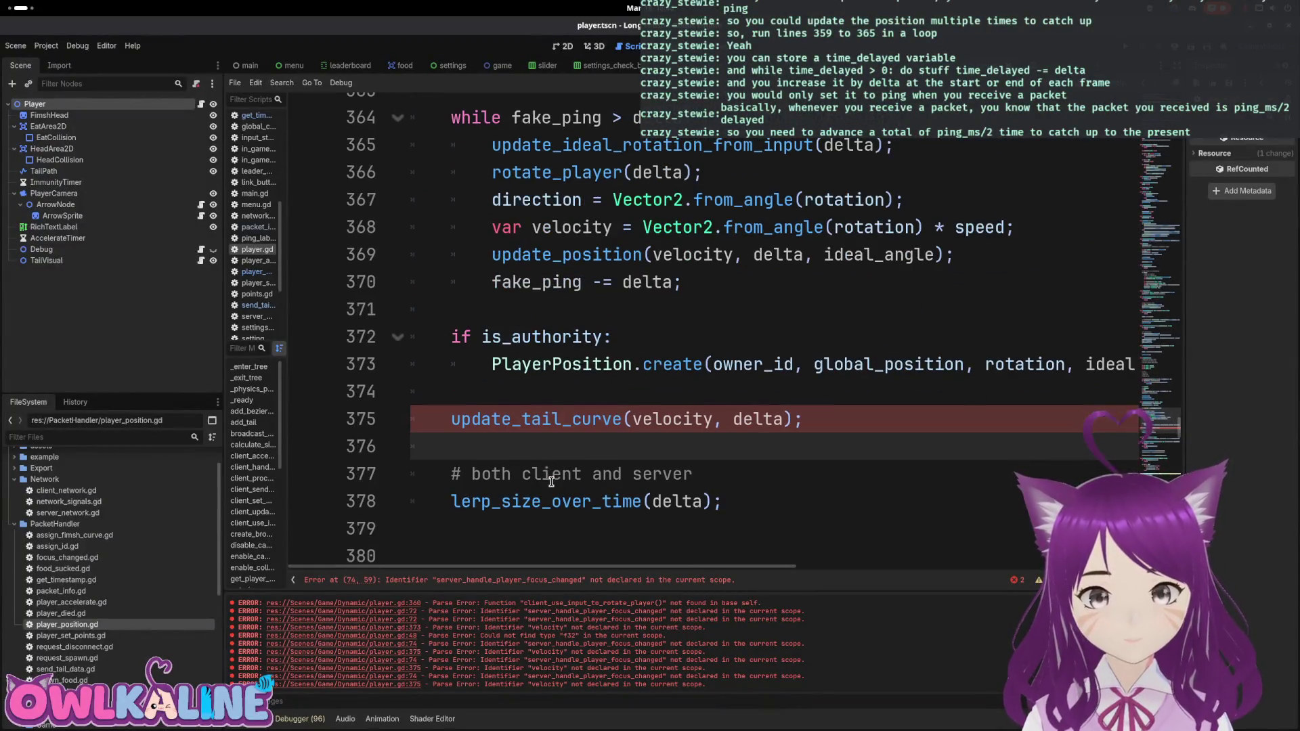
click(531, 417)
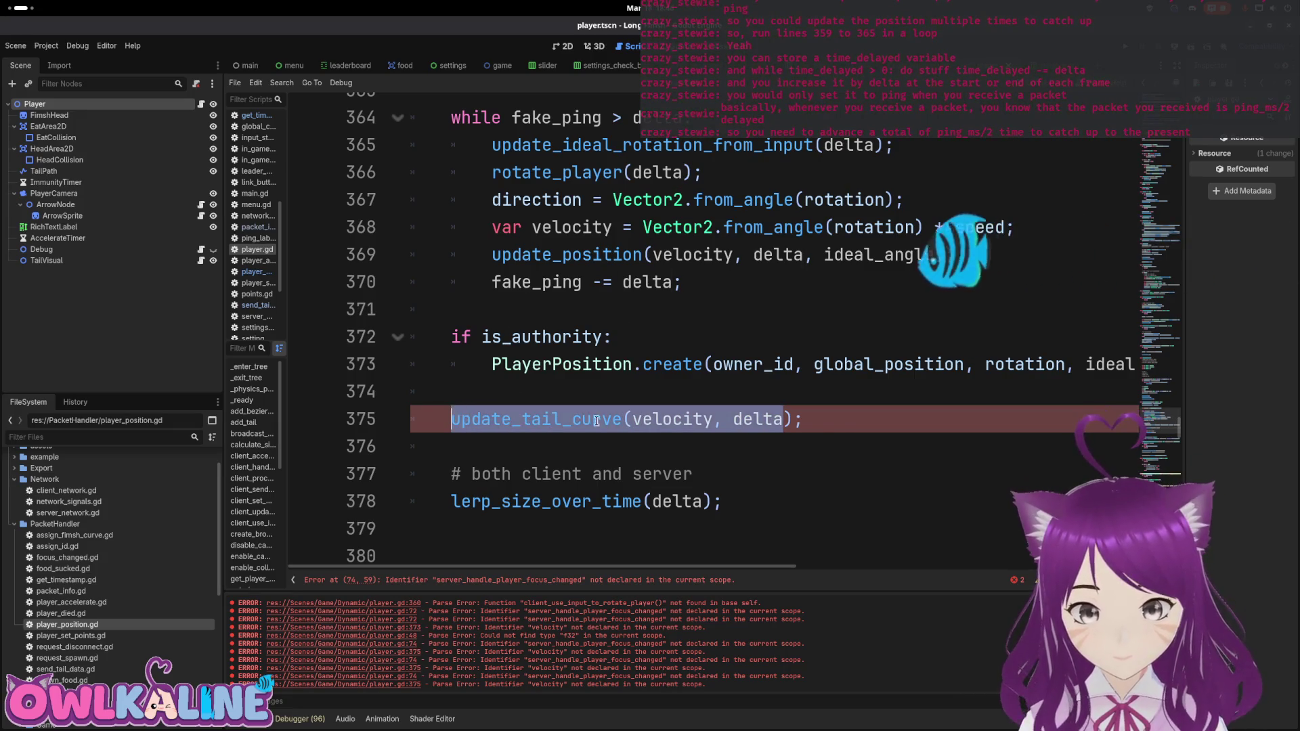
click(714, 280)
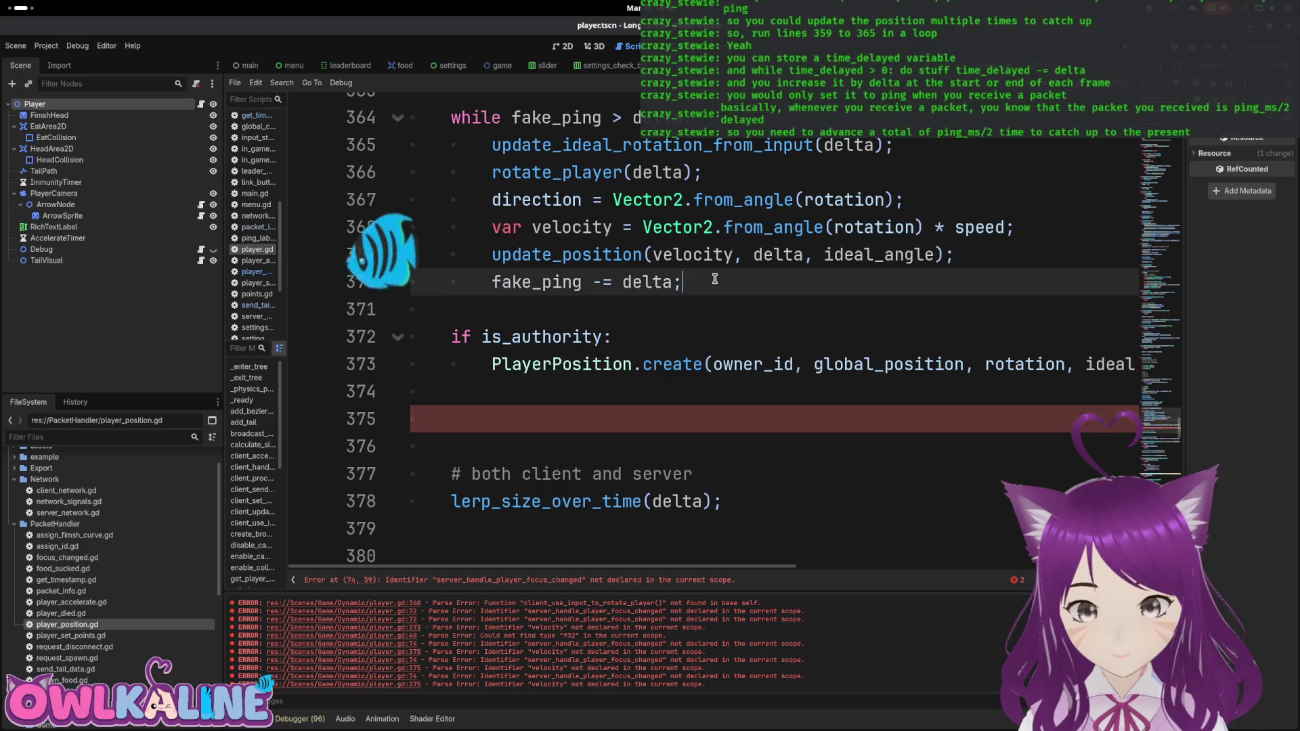
key(Return)
click(555, 440)
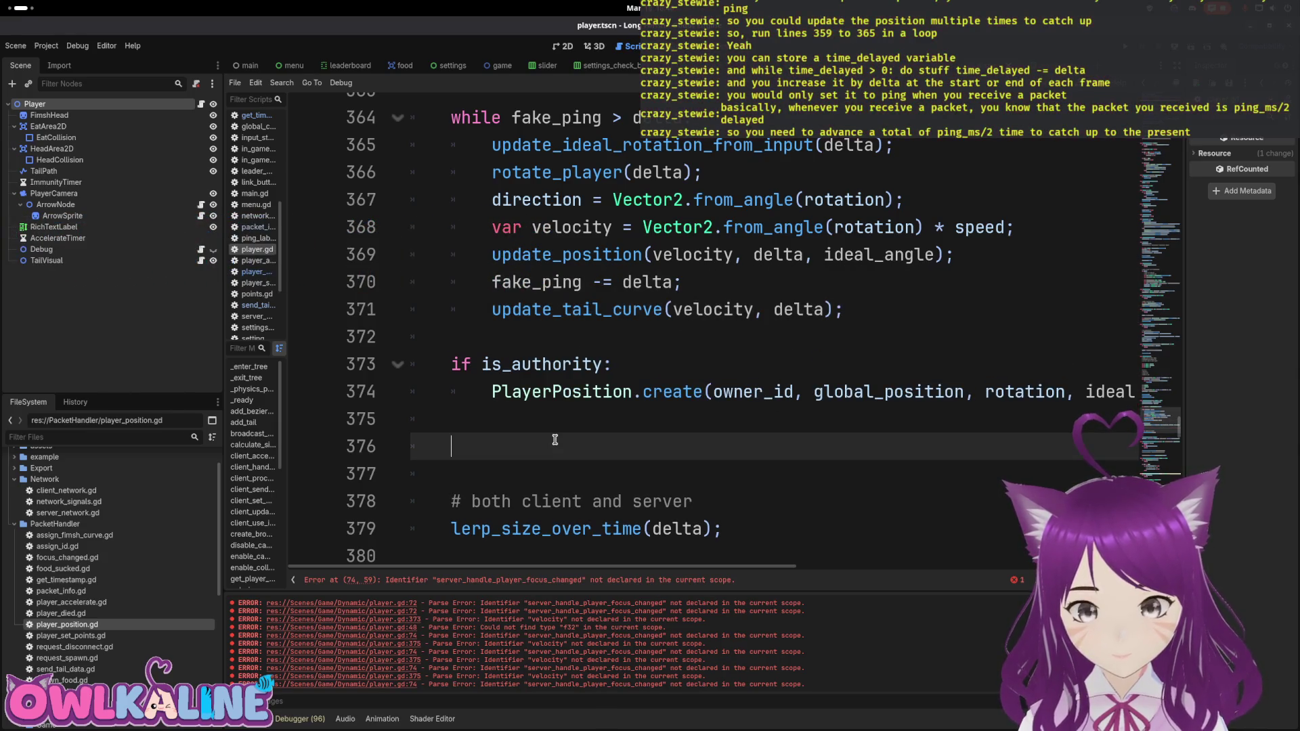
key(Up)
key(Up)
key(End)
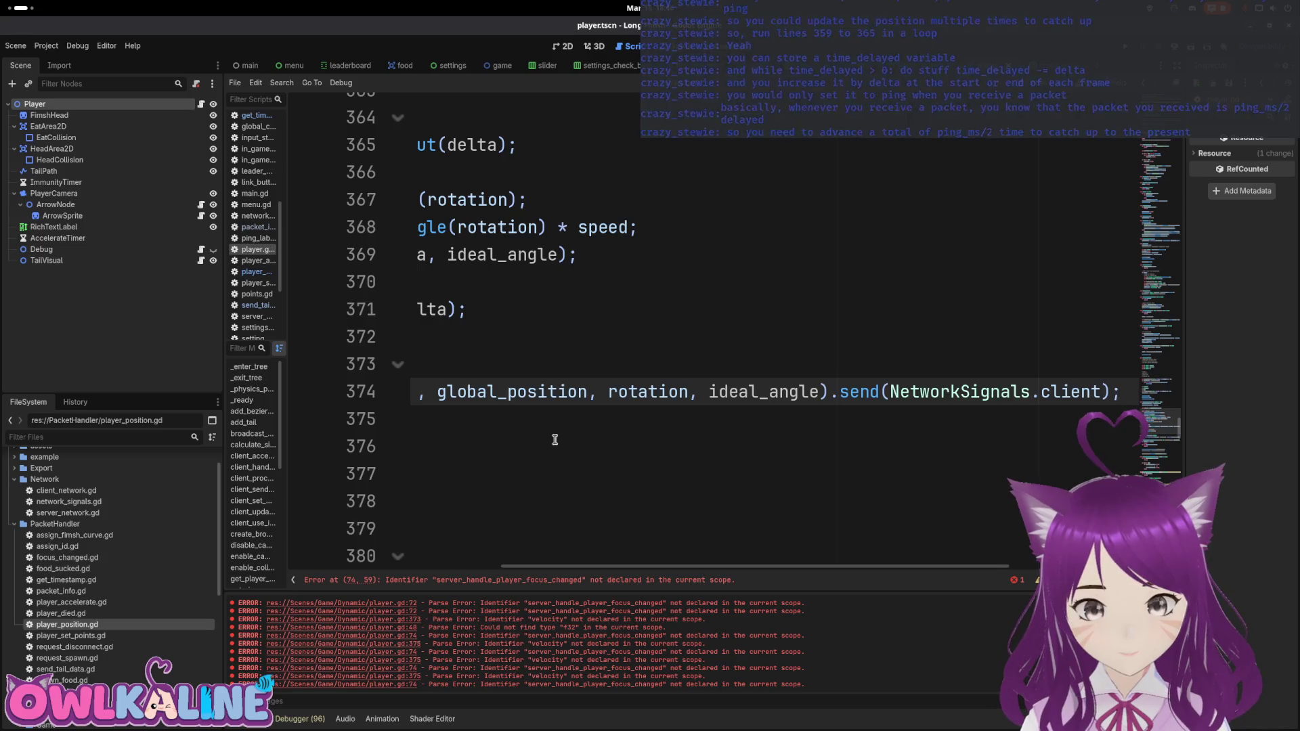
key(Home)
key(Home)
key(Up)
key(Up)
key(Up)
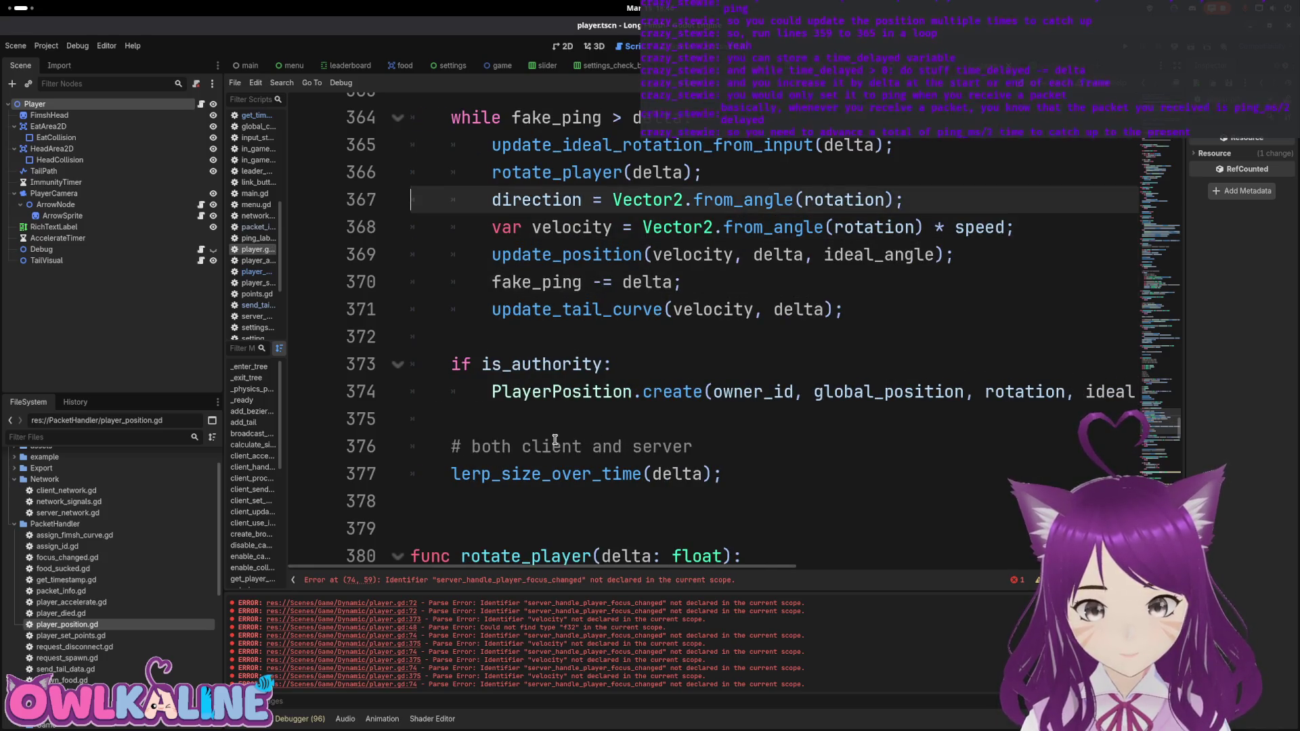
Step: Delete the 'var fake_ping = ClientNetwork.ping_ms' line above the loop
key(Up)
key(Up)
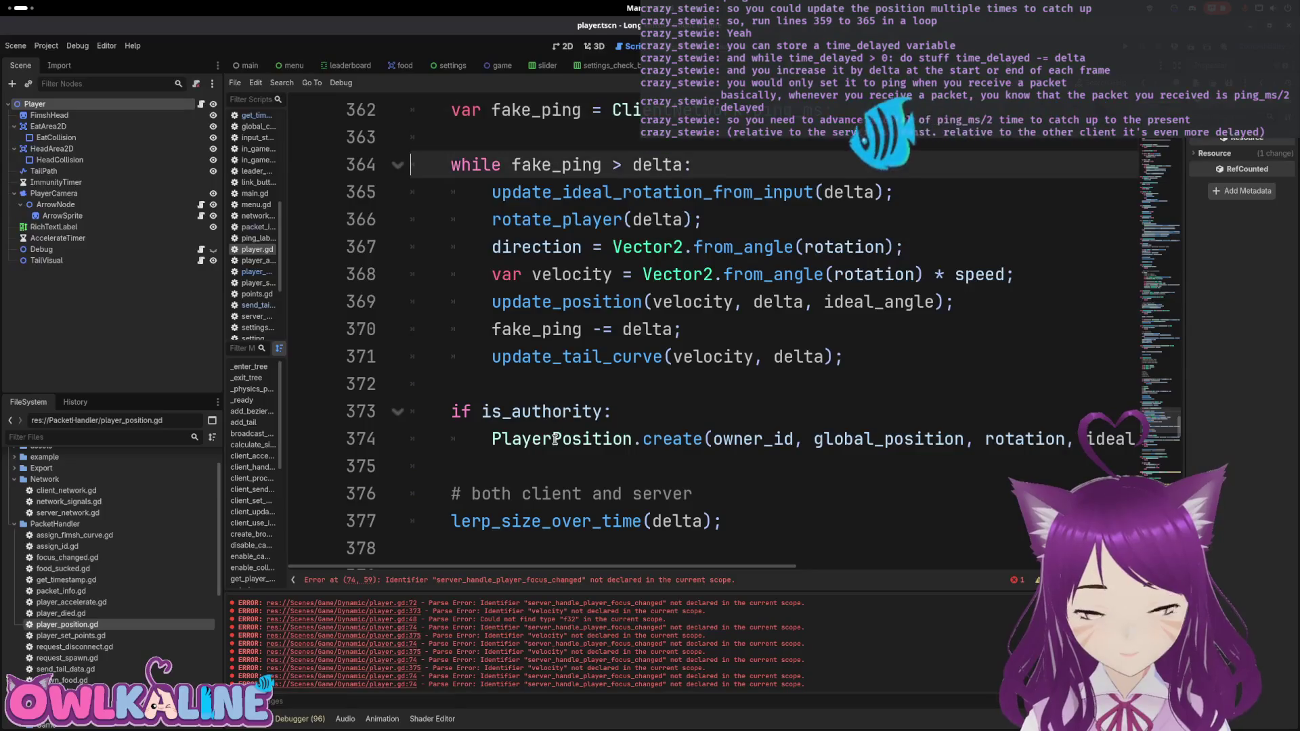
key(ctrl+Up)
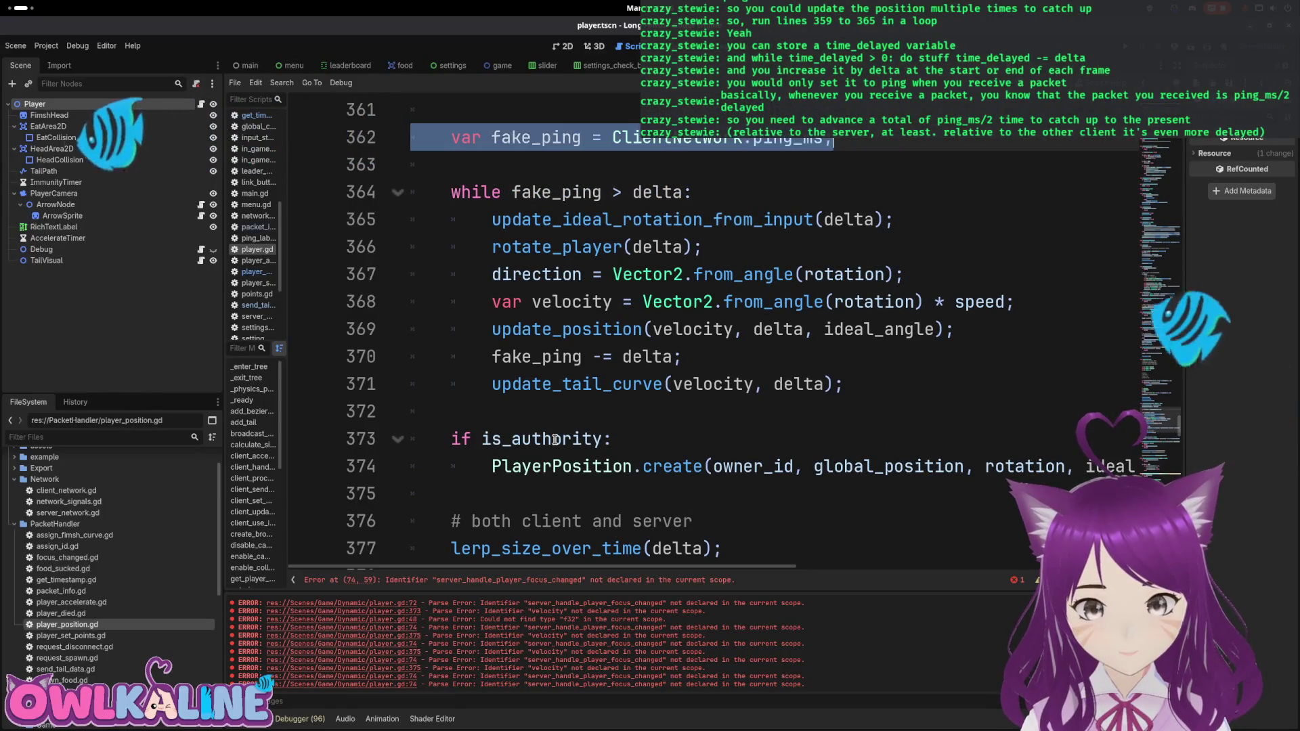
key(ctrl+x)
key(Up)
key(Up)
key(Up)
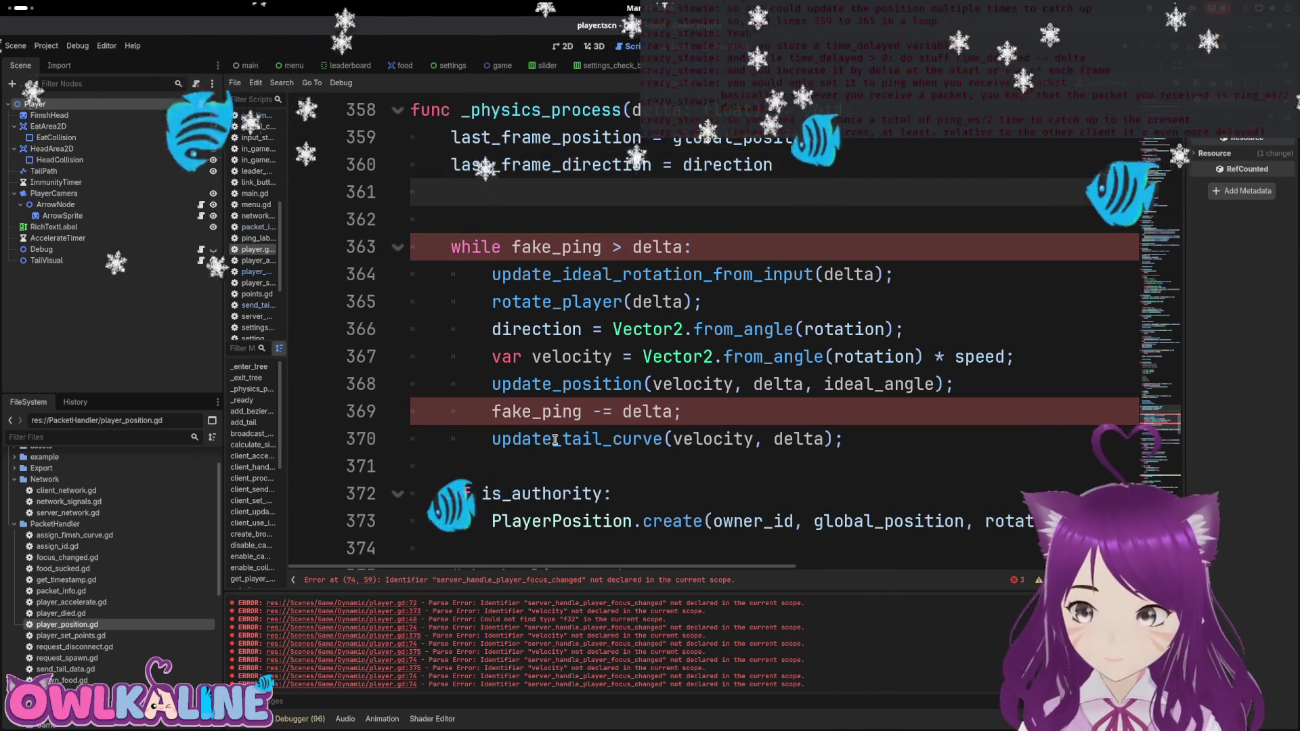
Step: Change the while condition to use time_delayed instead of fake_ping and save
key(Down)
key(Down)
key(BackSpace)
key(BackSpace)
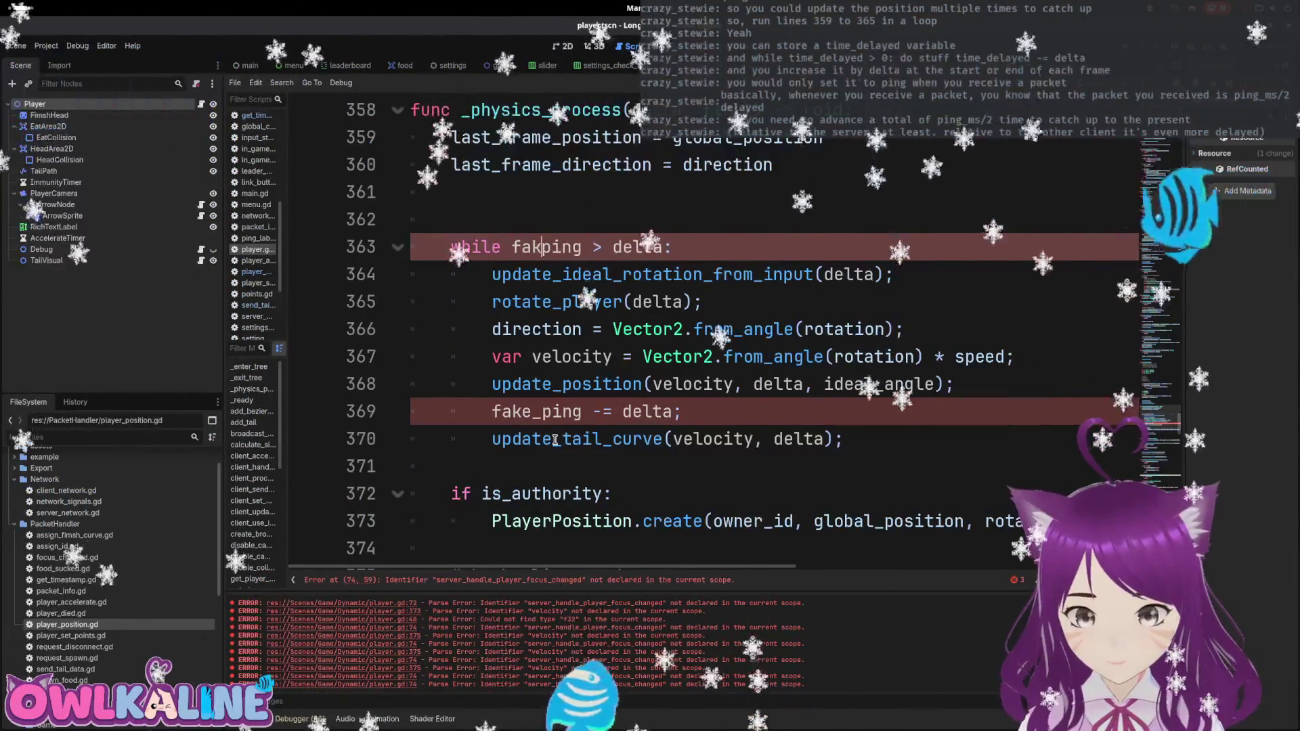
text(time_delayed)
key(ctrl+s)
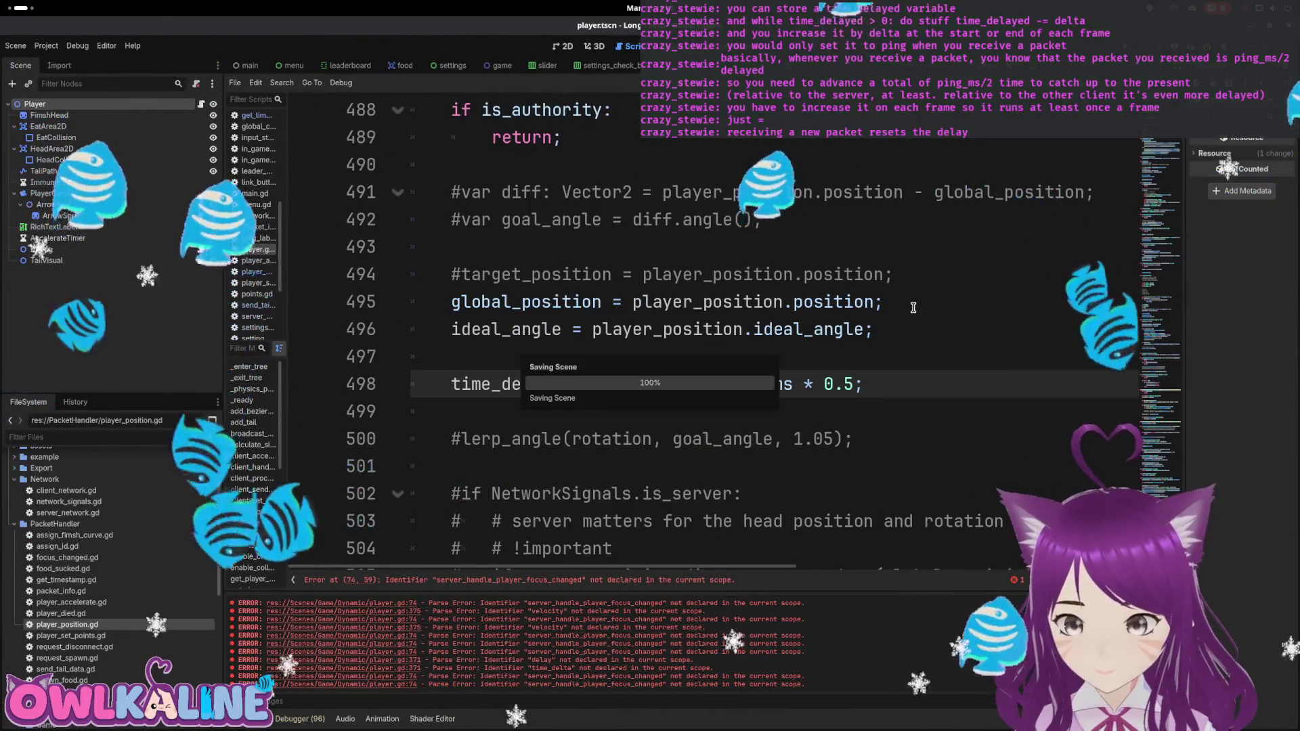
Step: Bring the _enter_tree signal connections into view
click(879, 329)
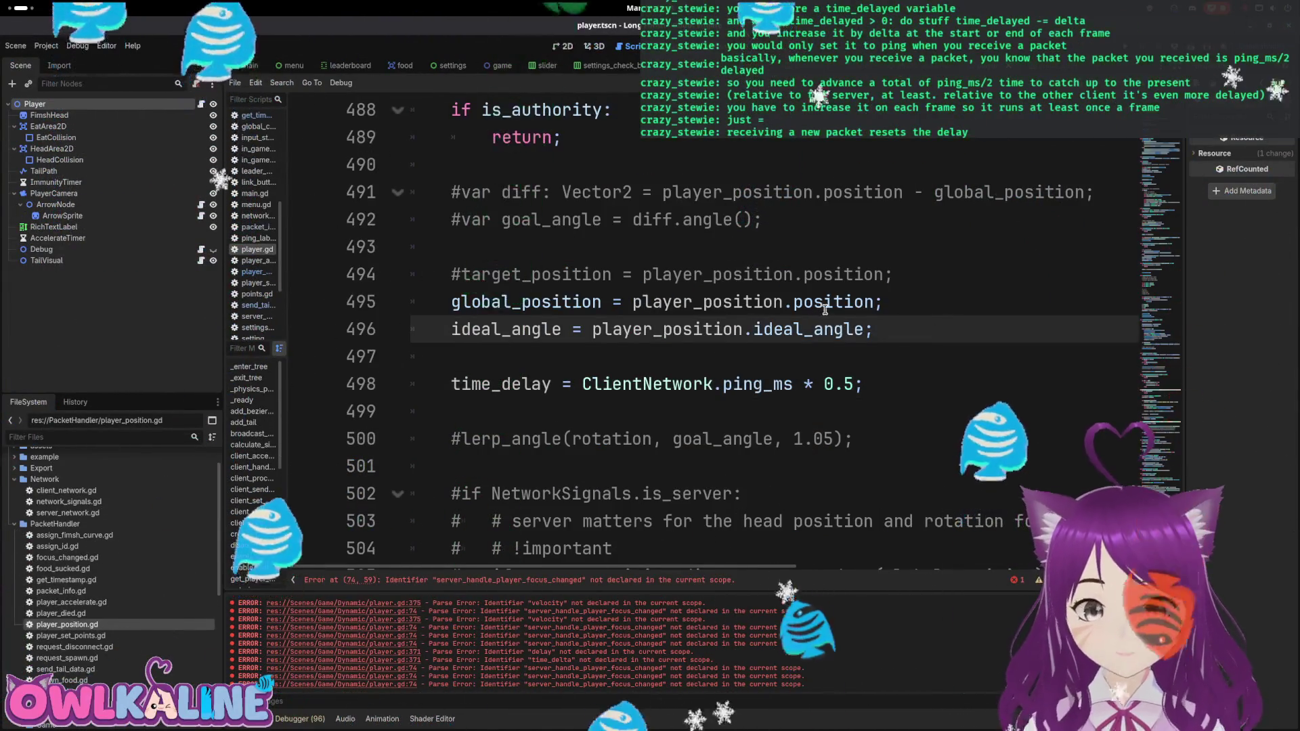
scroll(1161, 459, up, 20)
drag(1162, 458, 1161, 166)
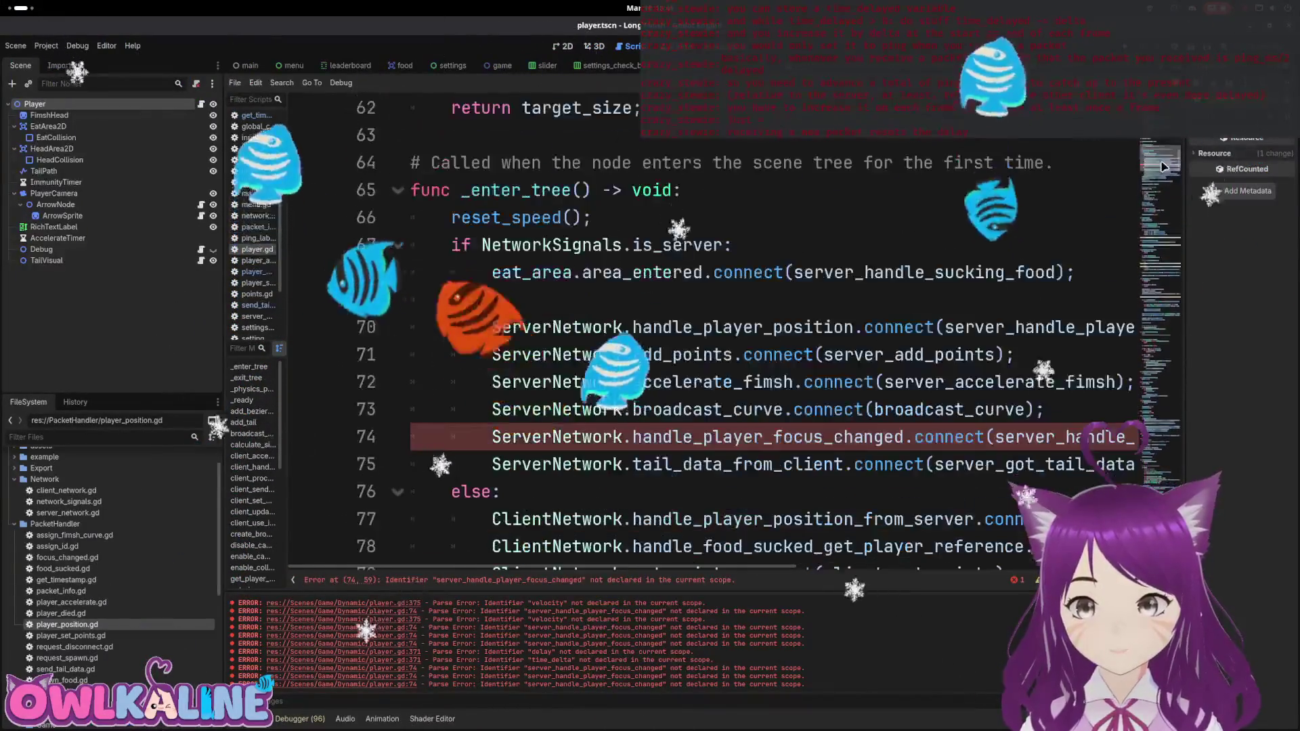
scroll(845, 434, right, 5)
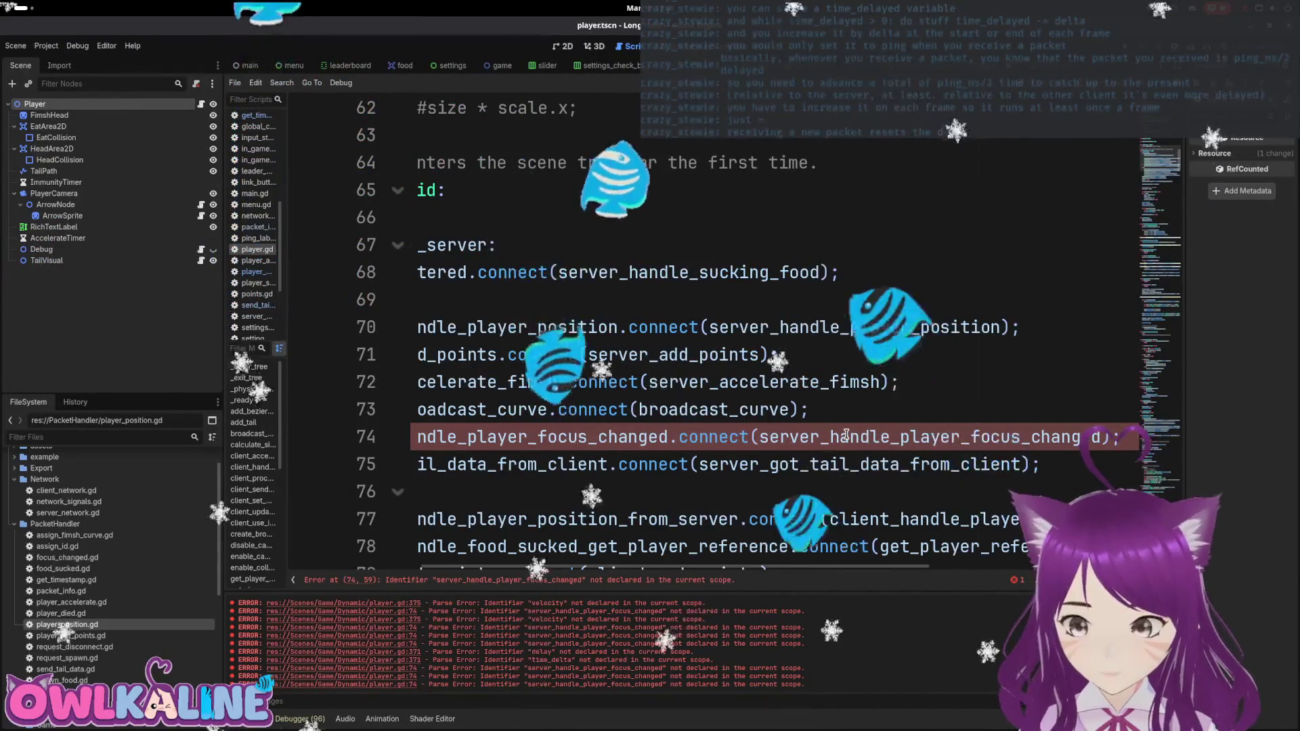
Step: Delete the handle_player_focus_changed connection on line 74 and save player.gd
key(shift+Home)
key(BackSpace)
key(BackSpace)
key(ctrl+s)
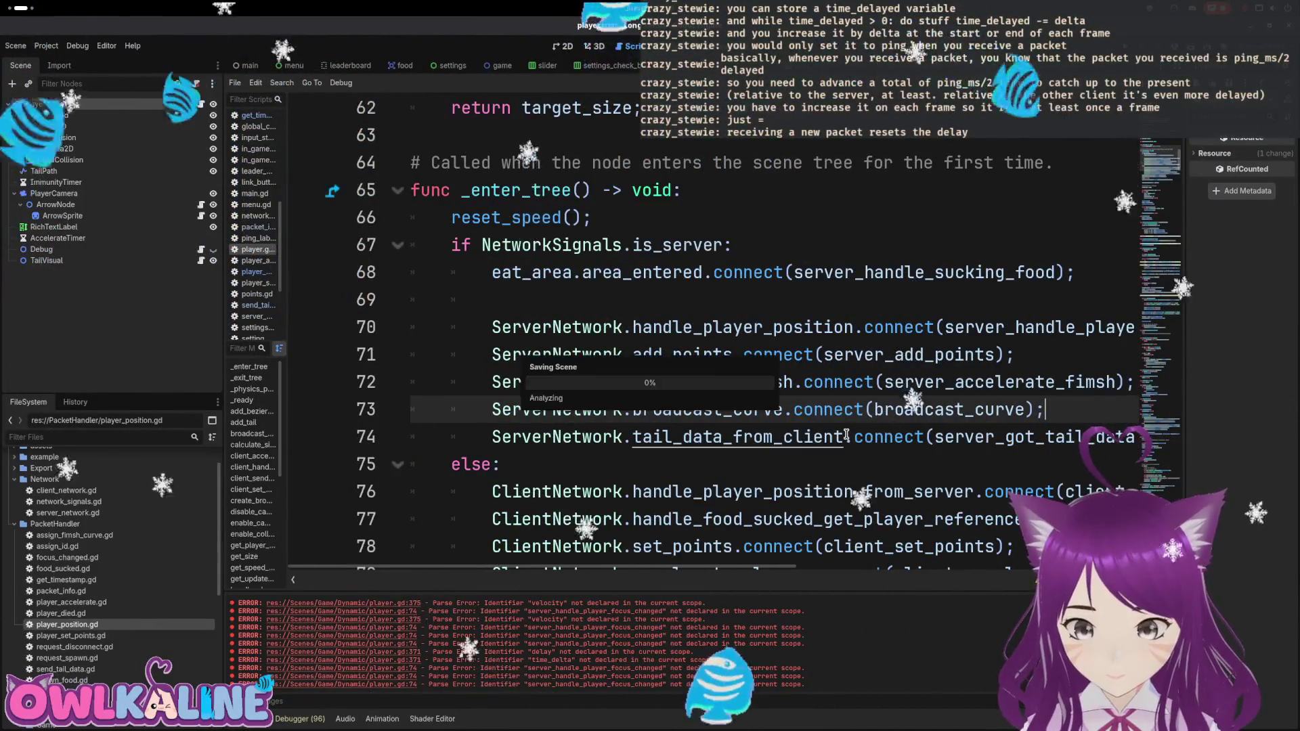
Step: Return to update_ideal_rotation_from_input and run the project to test the changes
scroll(759, 331, up, 1)
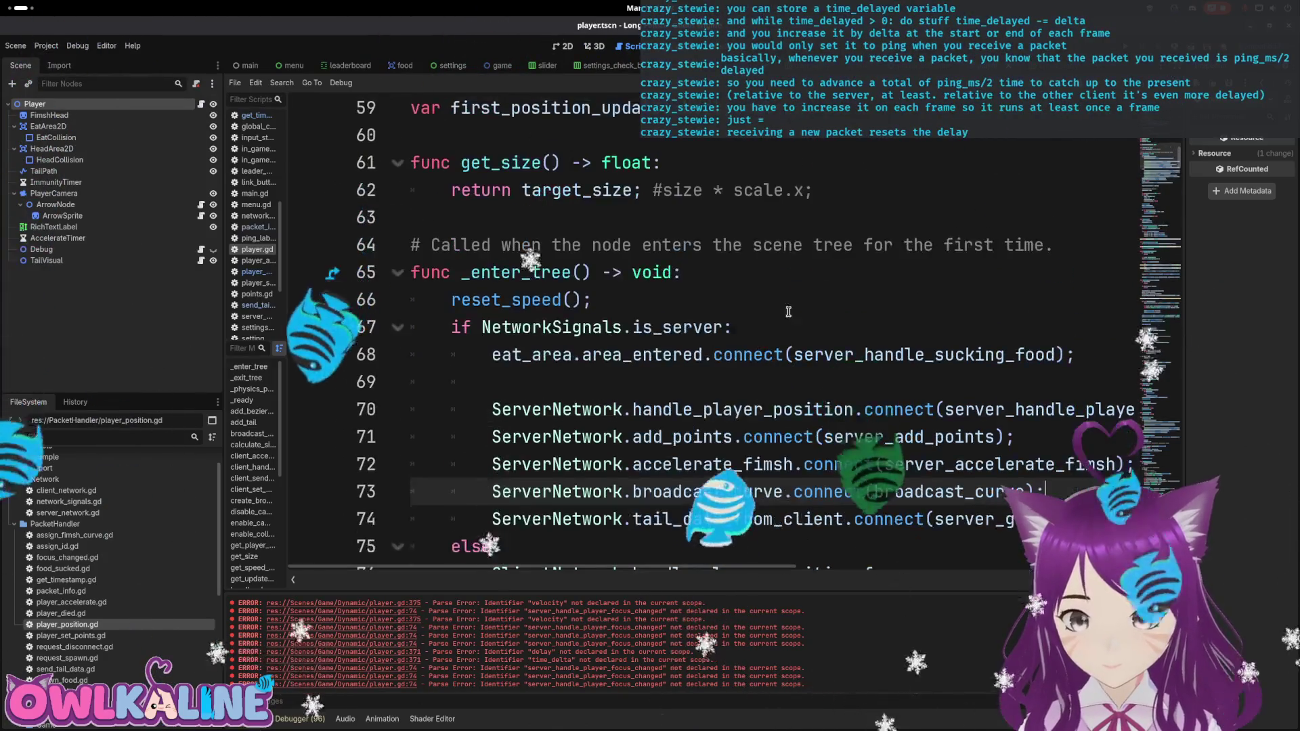
scroll(759, 331, up, 13)
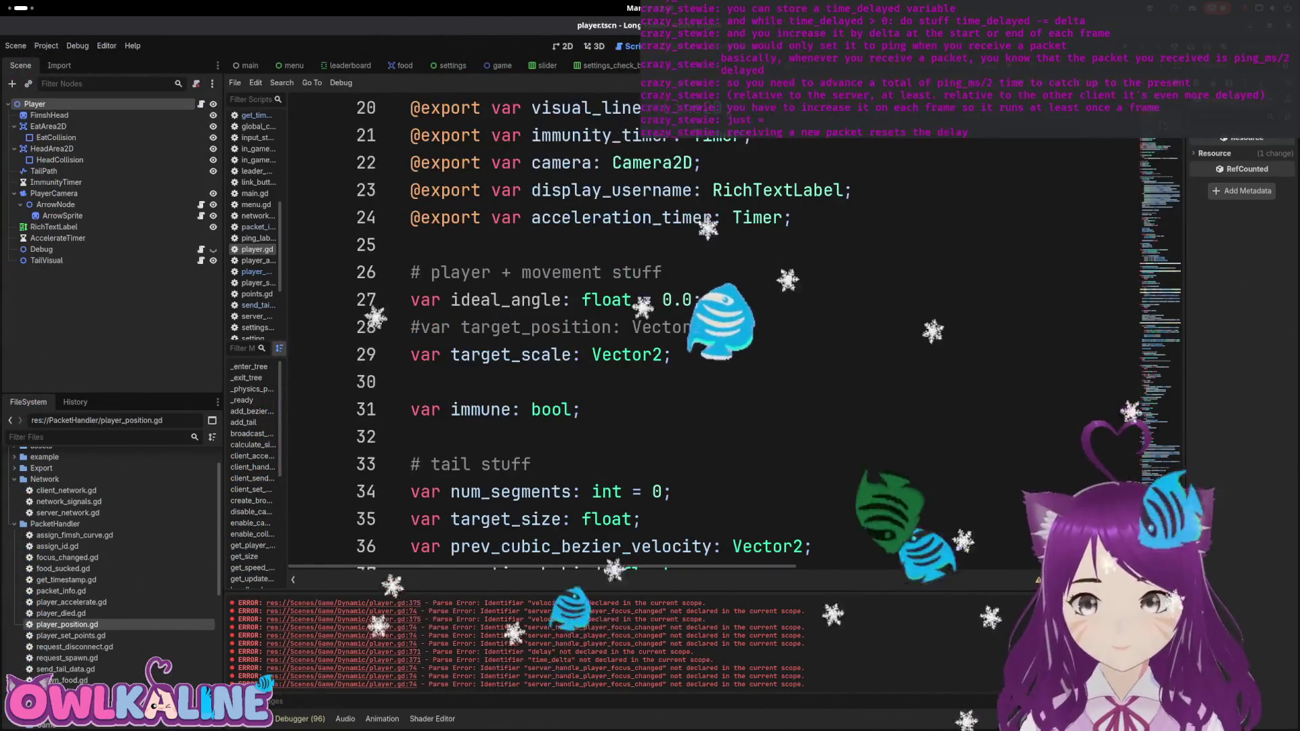
scroll(759, 331, down, 20)
scroll(759, 331, down, 12)
click(1144, 460)
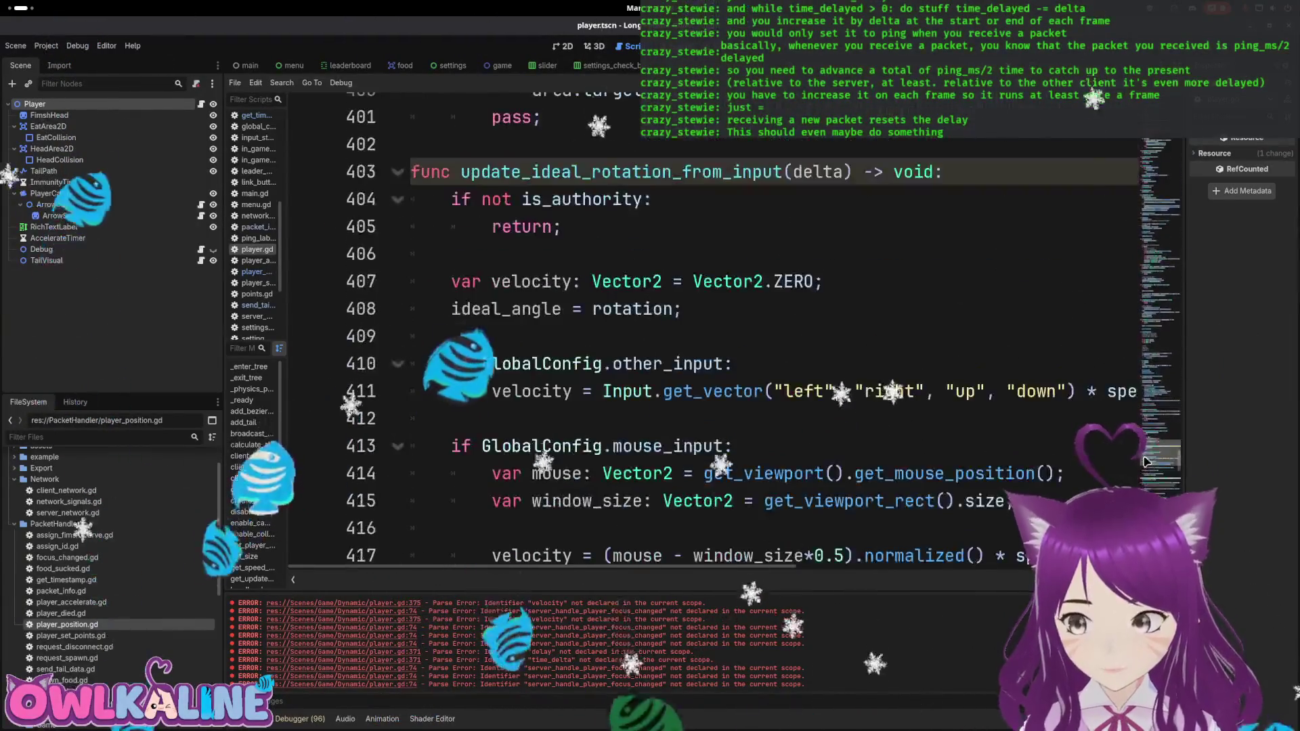
click(881, 257)
scroll(871, 259, up, 1)
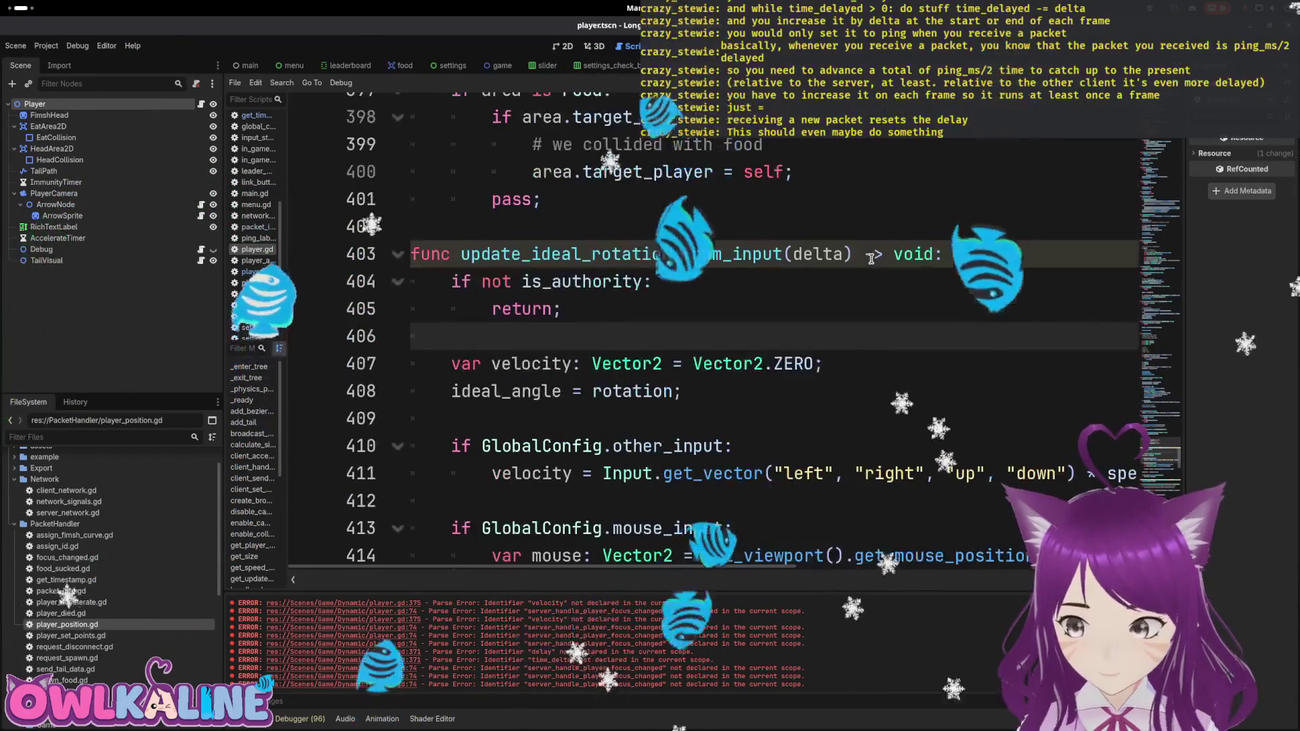
key(F5)
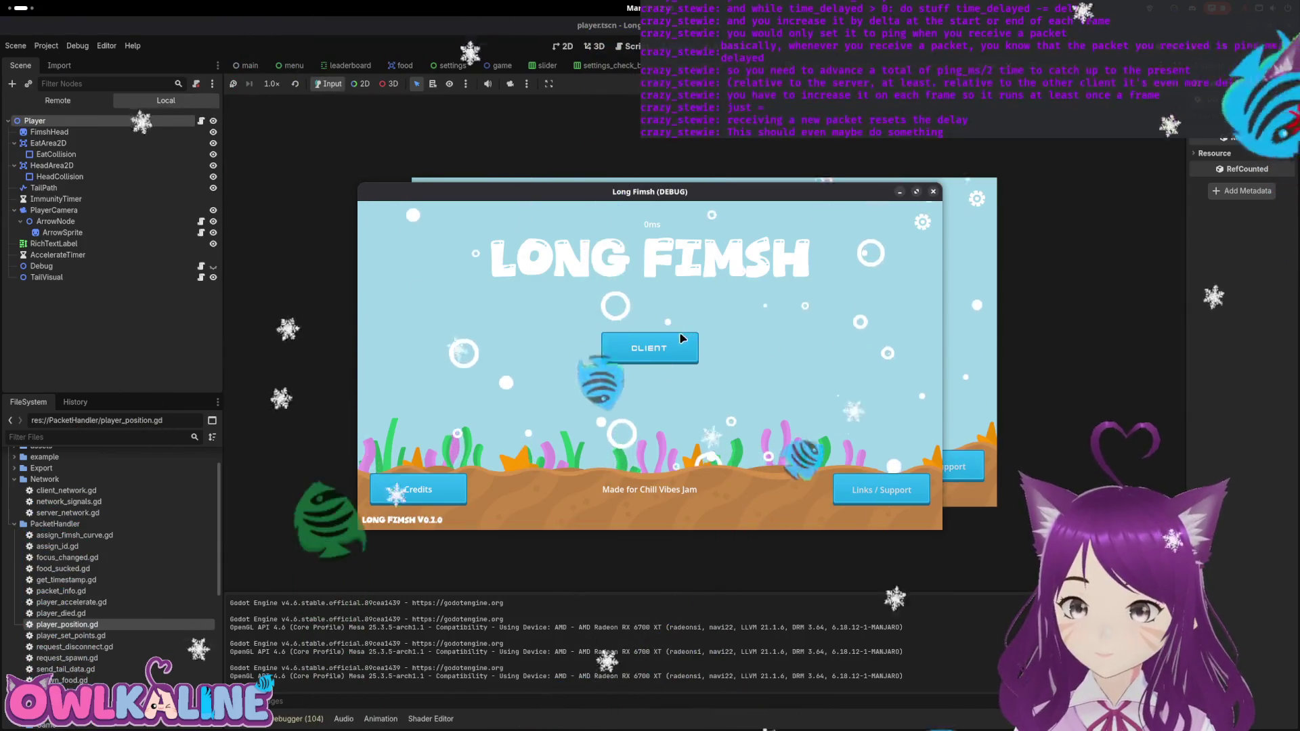
Step: Join as a client, then remove 'and not player_position.force' from the guard on line 431
click(682, 336)
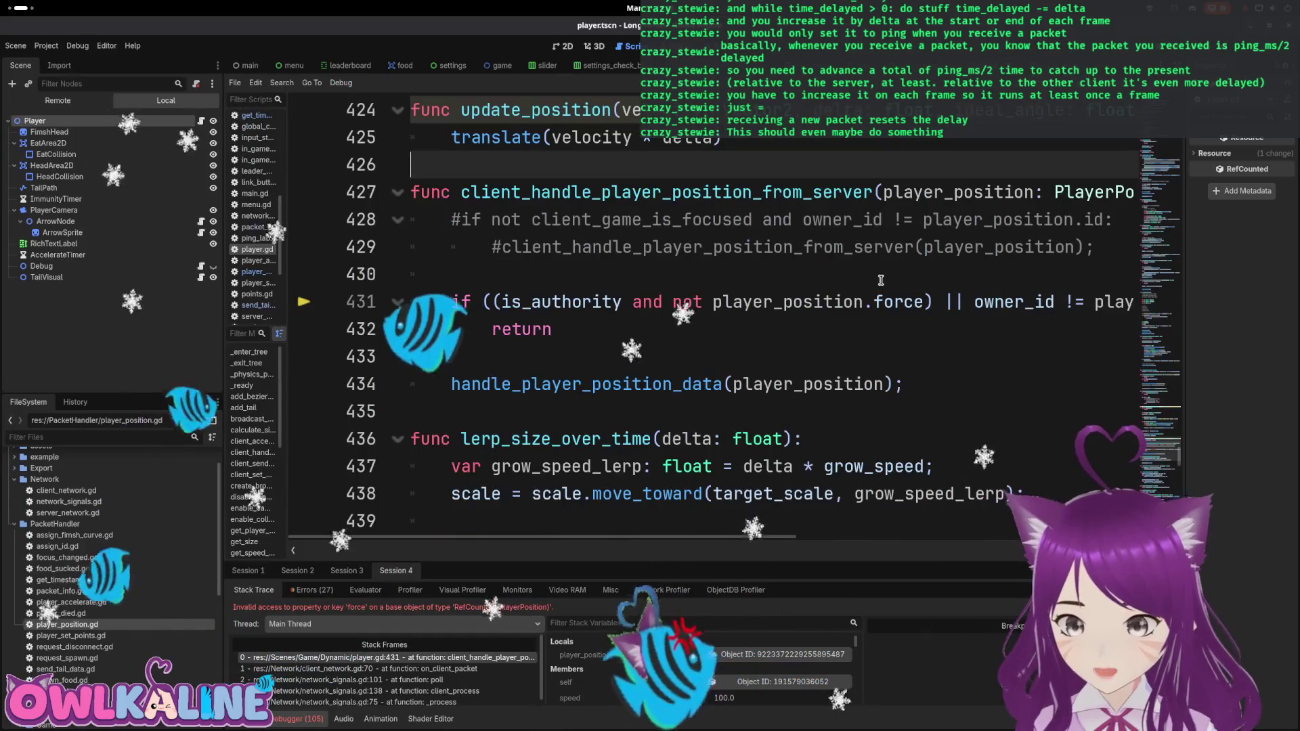
click(857, 285)
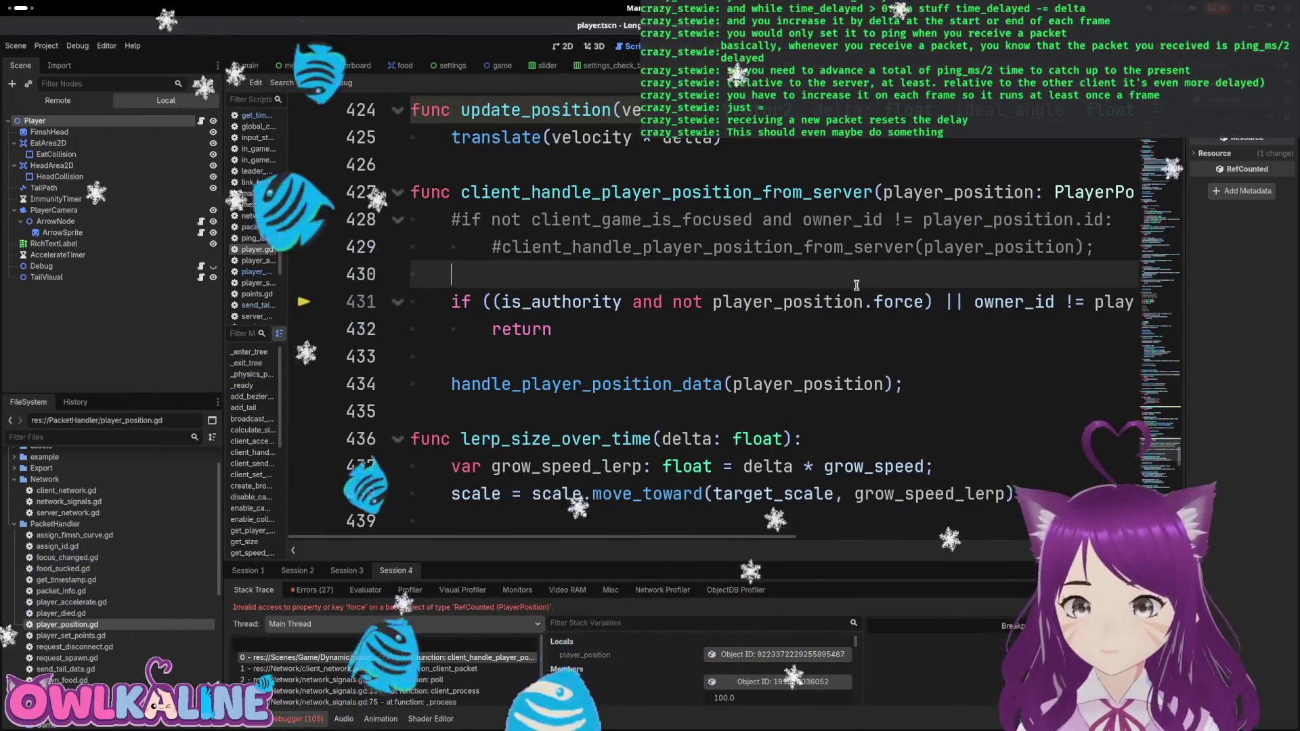
click(593, 302)
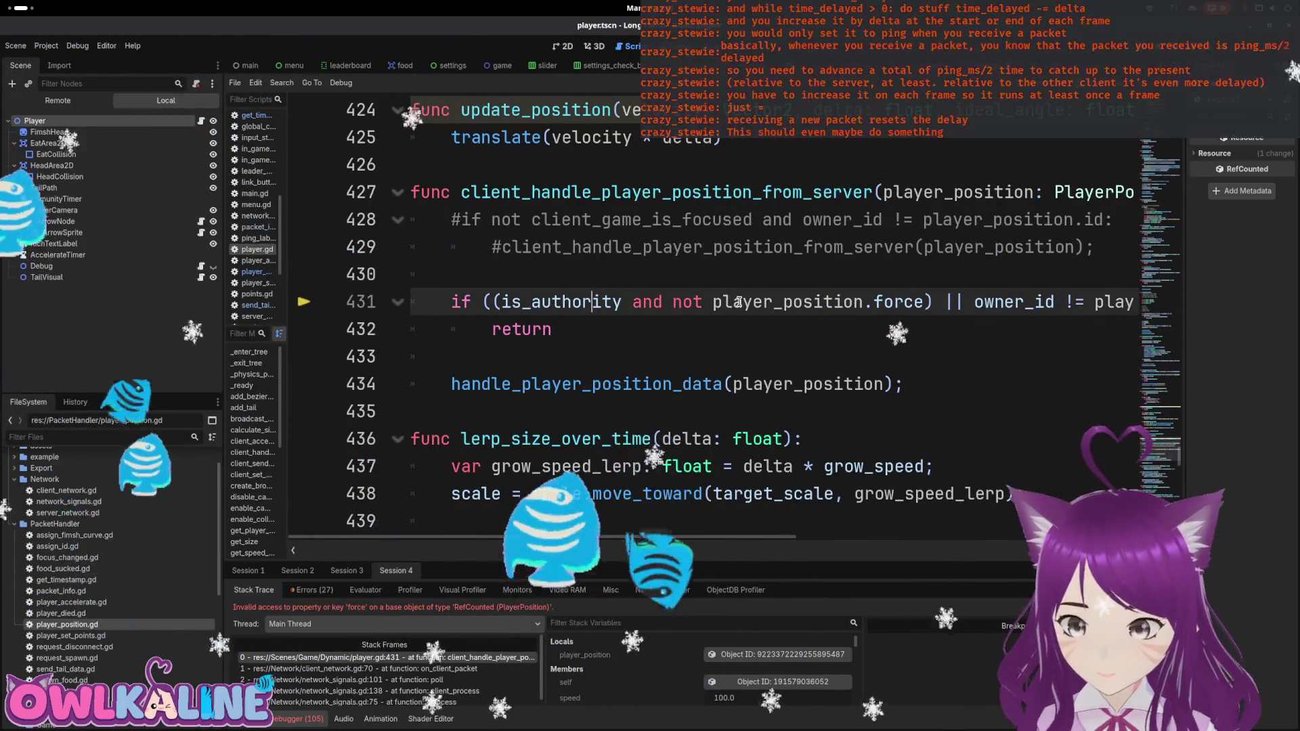
drag(623, 302, 925, 298)
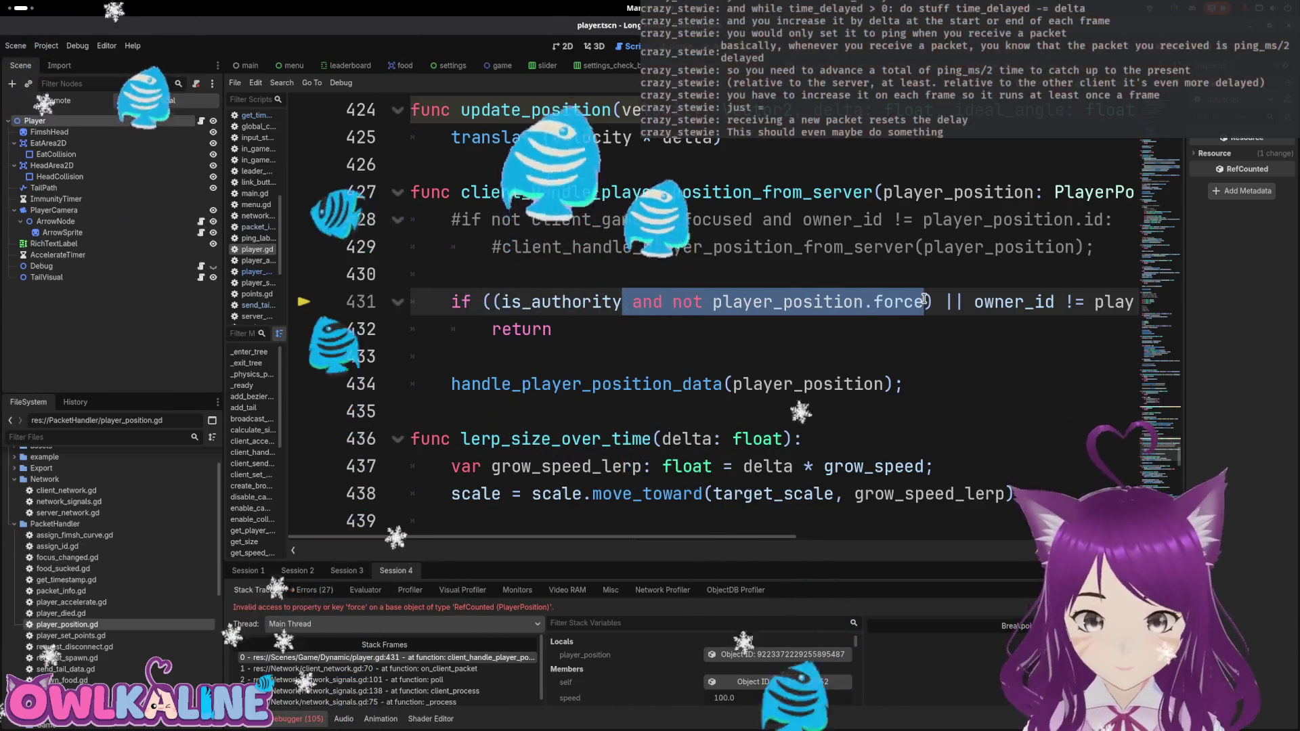
key(BackSpace)
key(BackSpace)
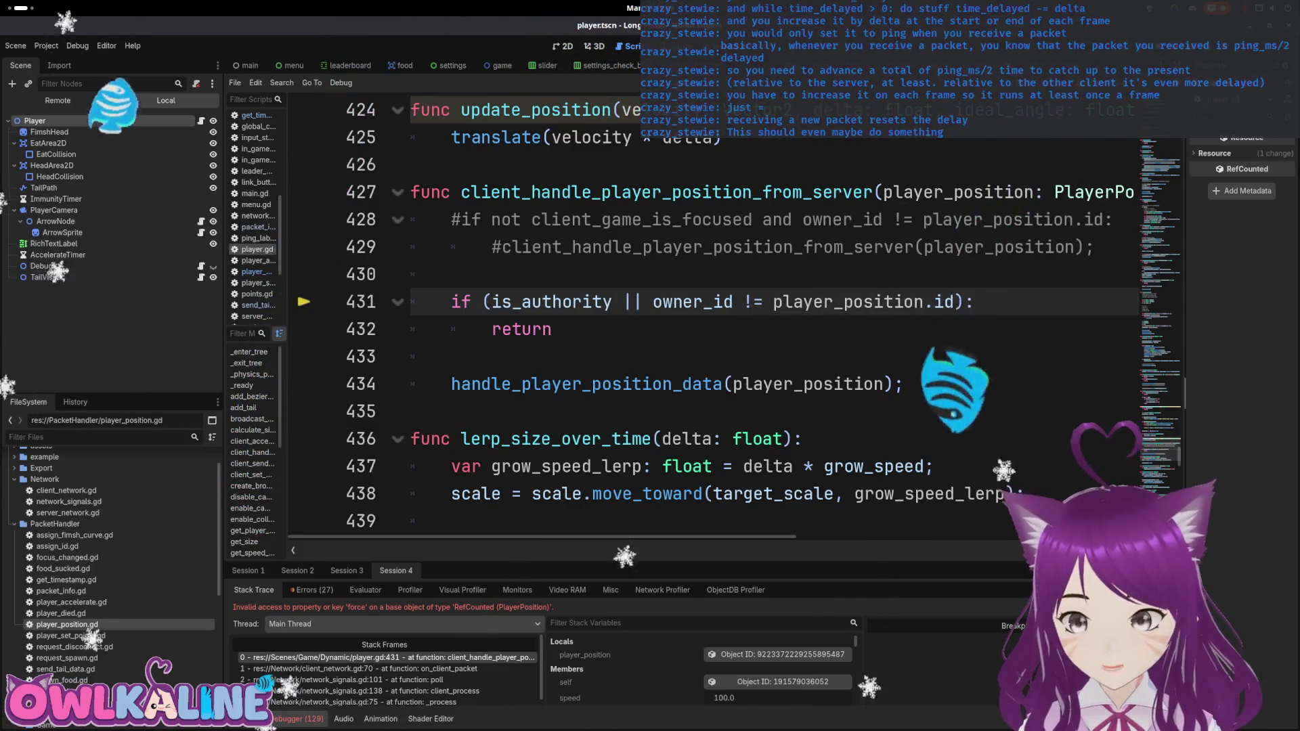
Step: Relaunch the game, join with two clients, and maximize the left window
key(F8)
key(F5)
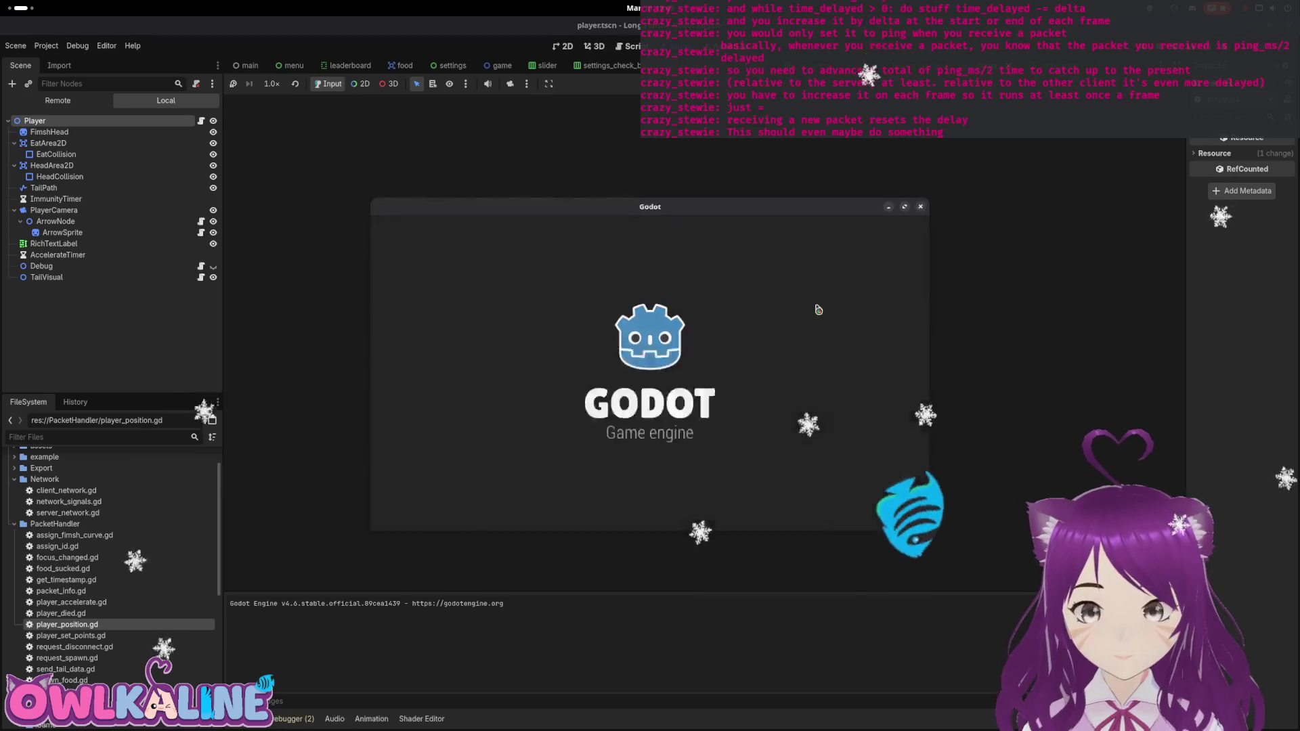
click(664, 393)
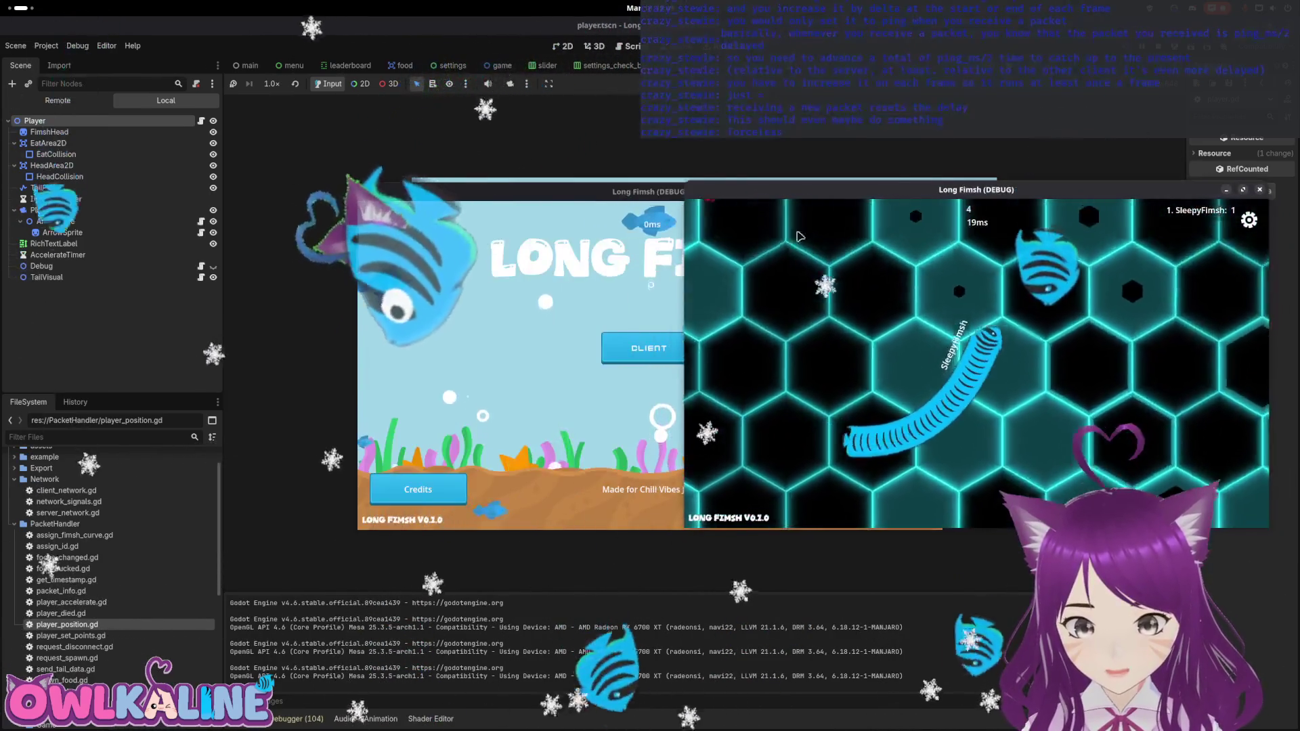
drag(573, 197, 292, 196)
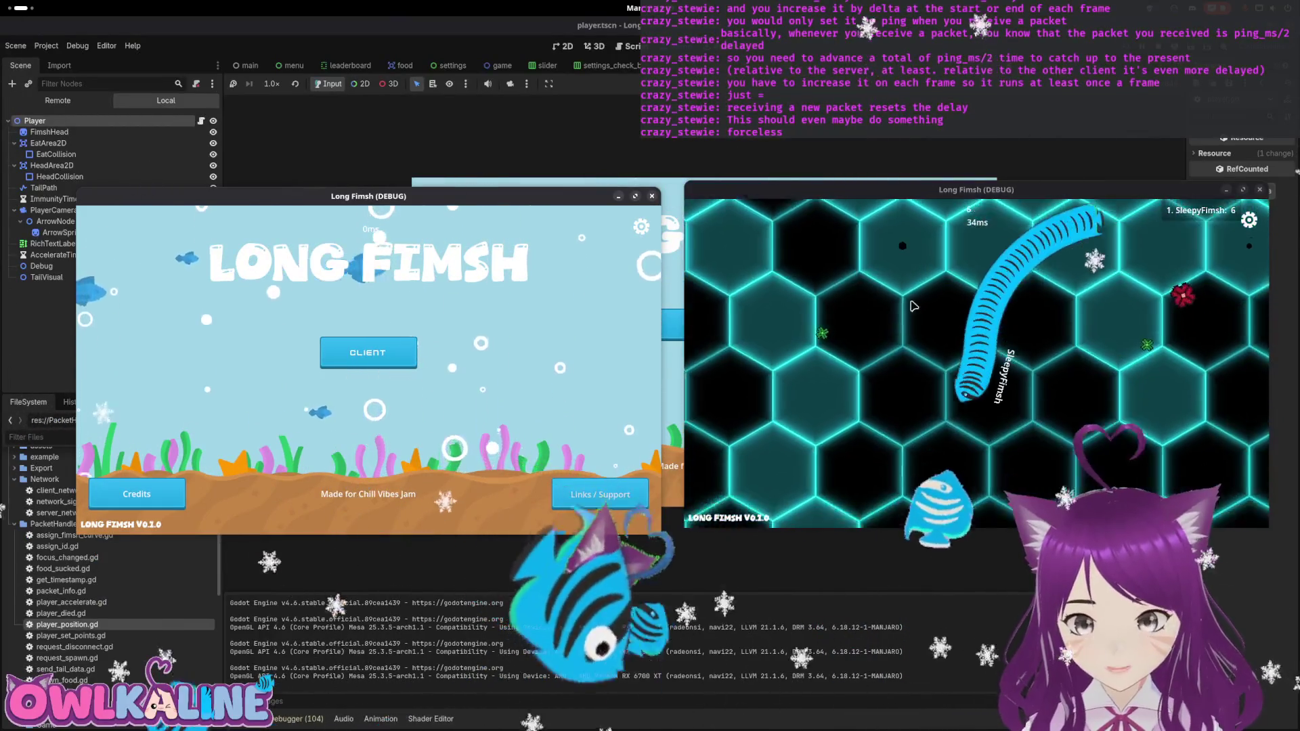
click(367, 352)
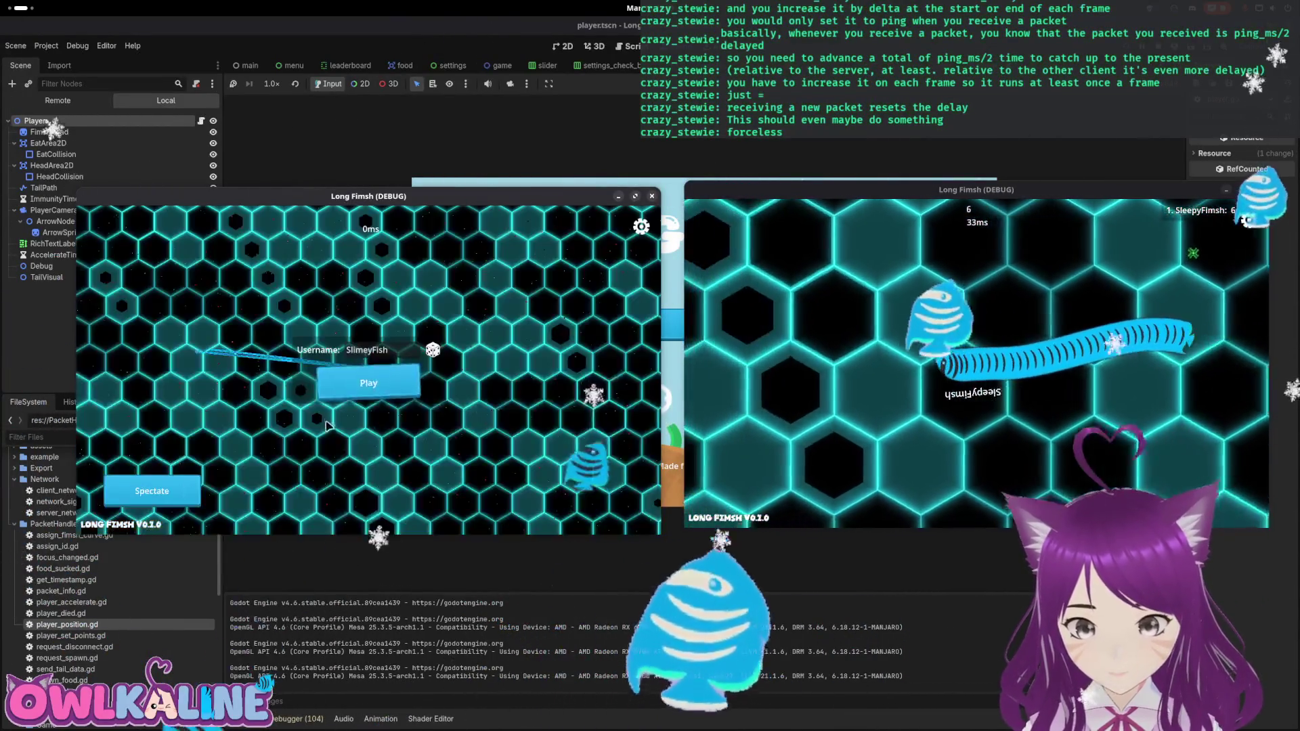
click(168, 507)
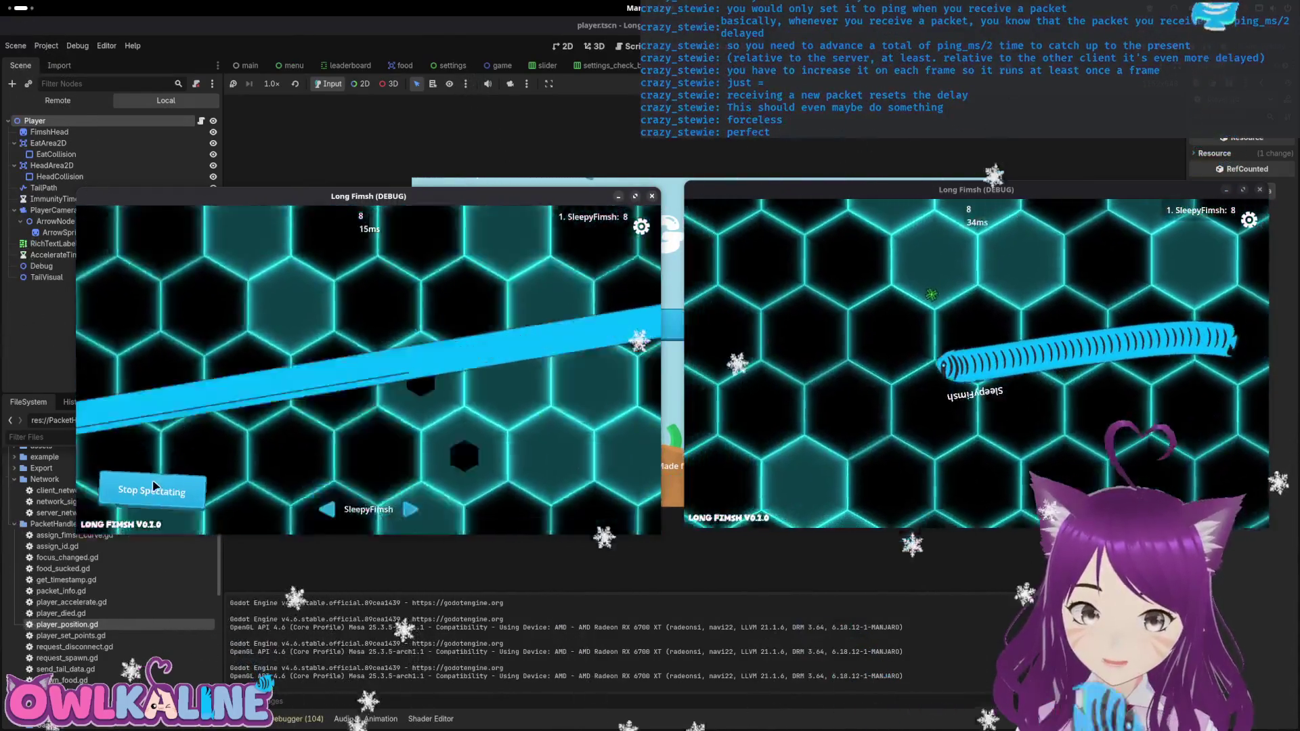
click(154, 487)
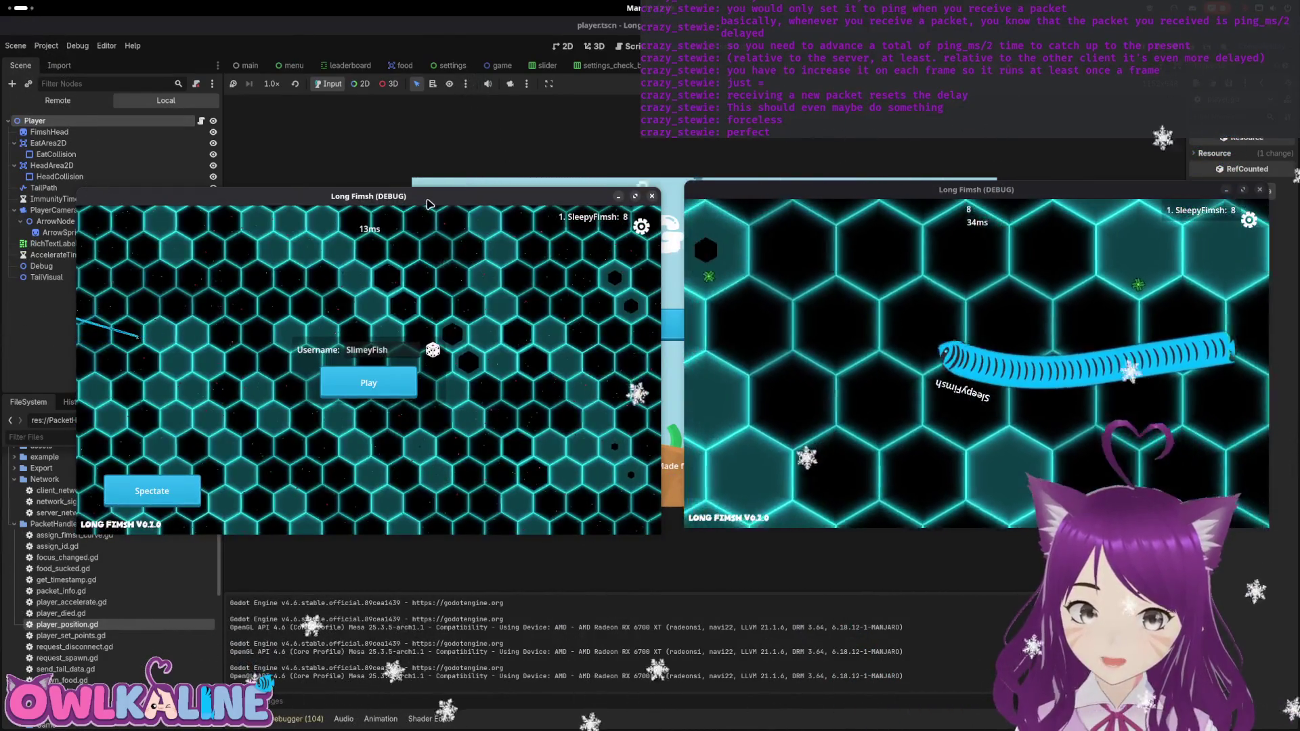
double_click(428, 203)
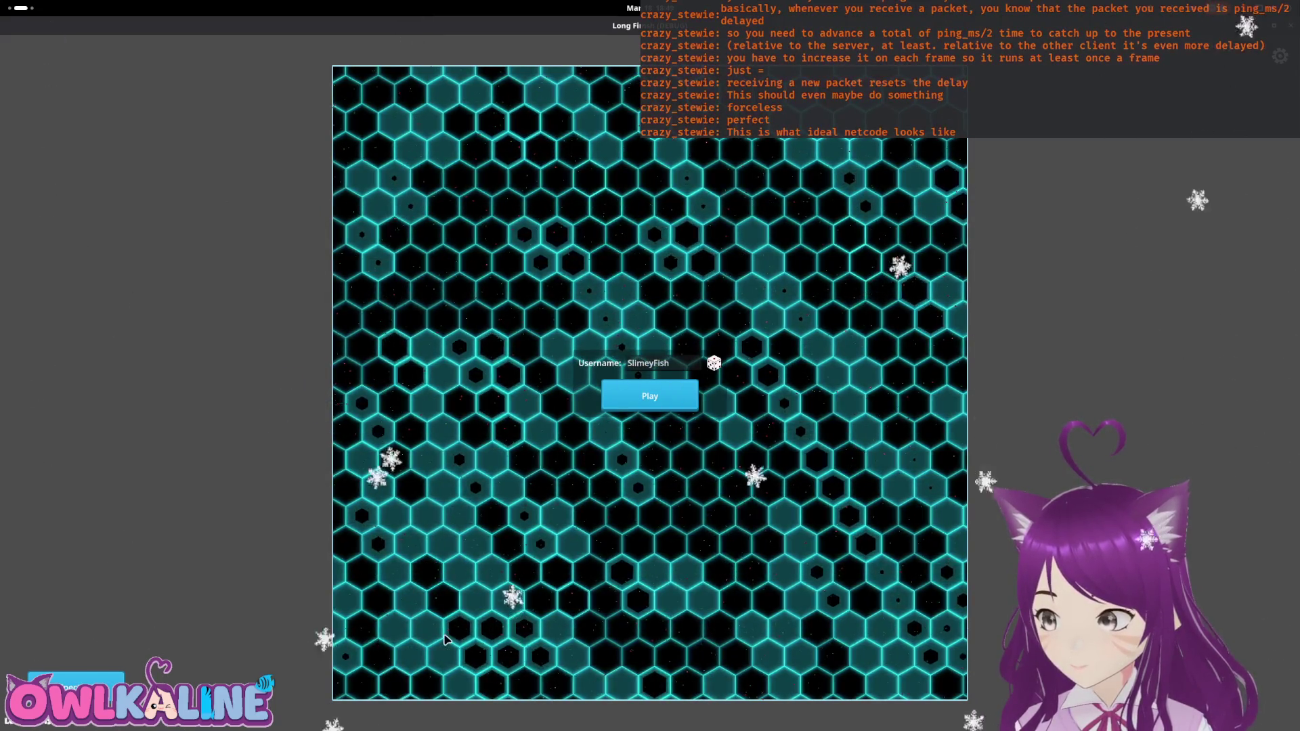
Step: Restore the left window and start playing as SlimeyFish in the maximized right client
double_click(487, 15)
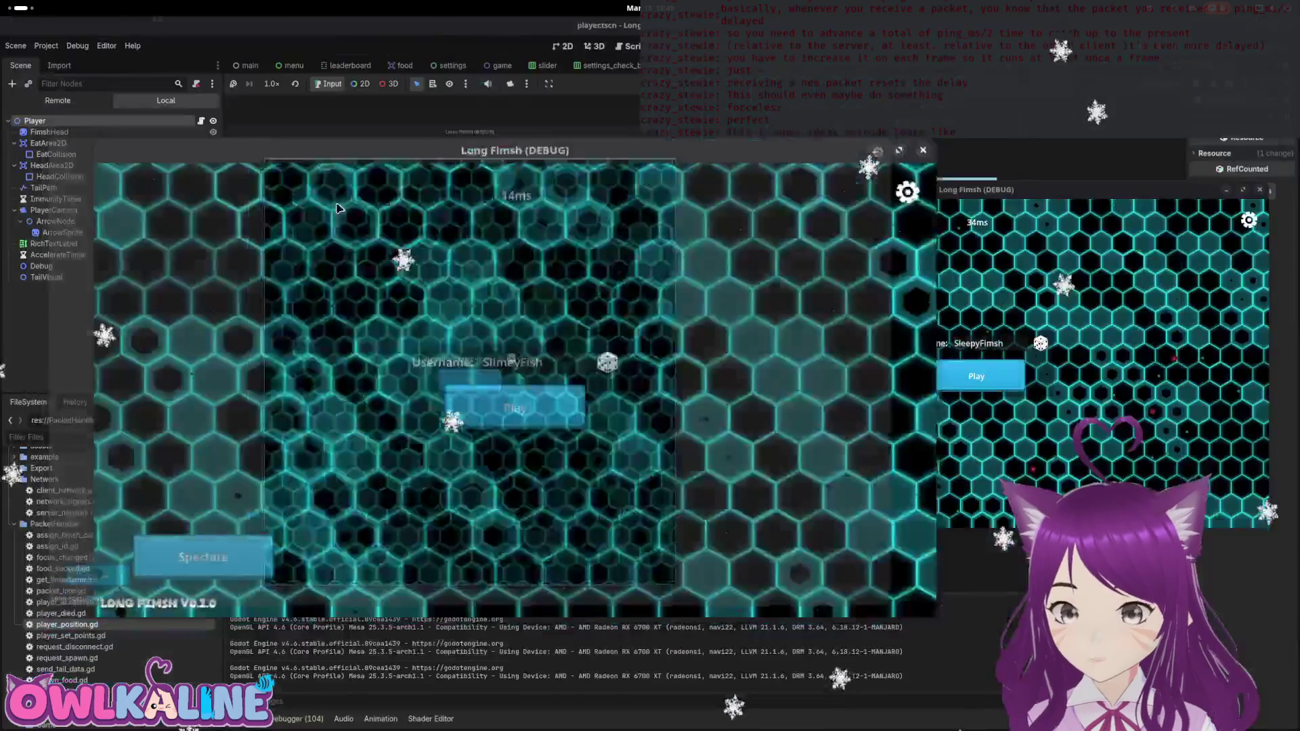
click(977, 383)
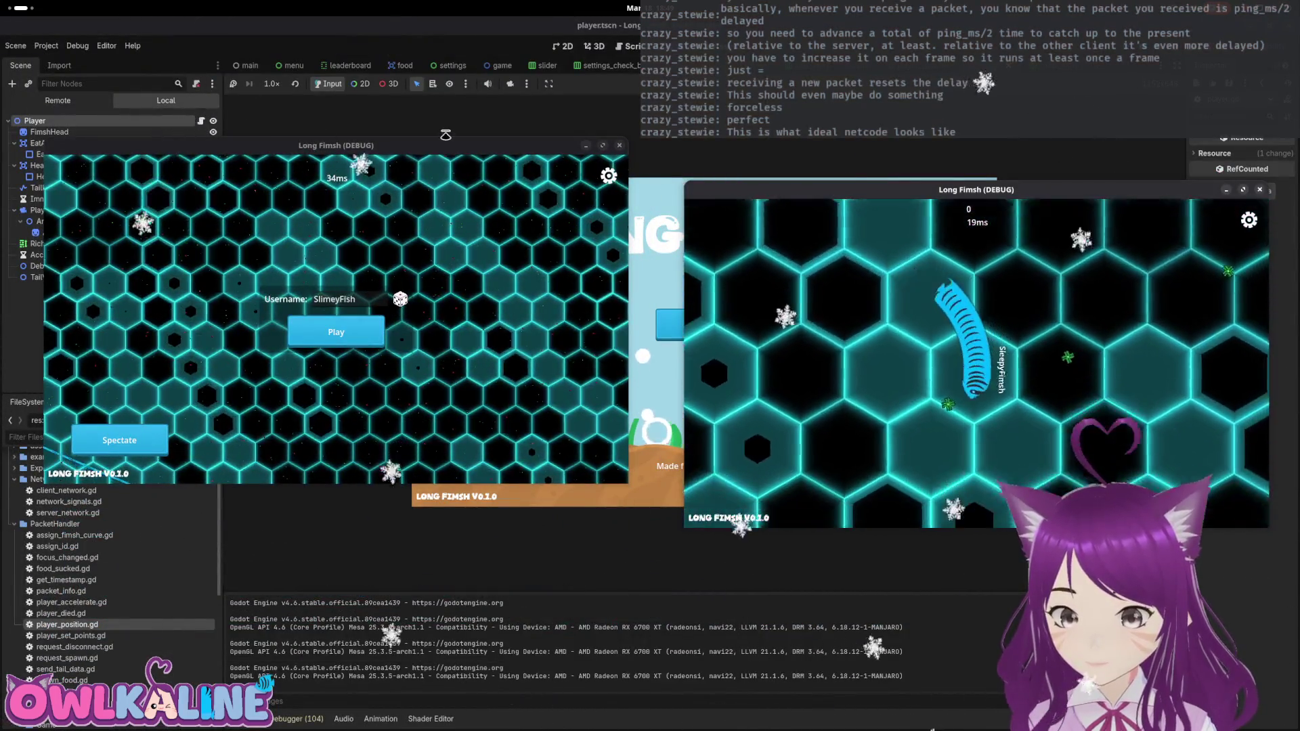
key(super+Up)
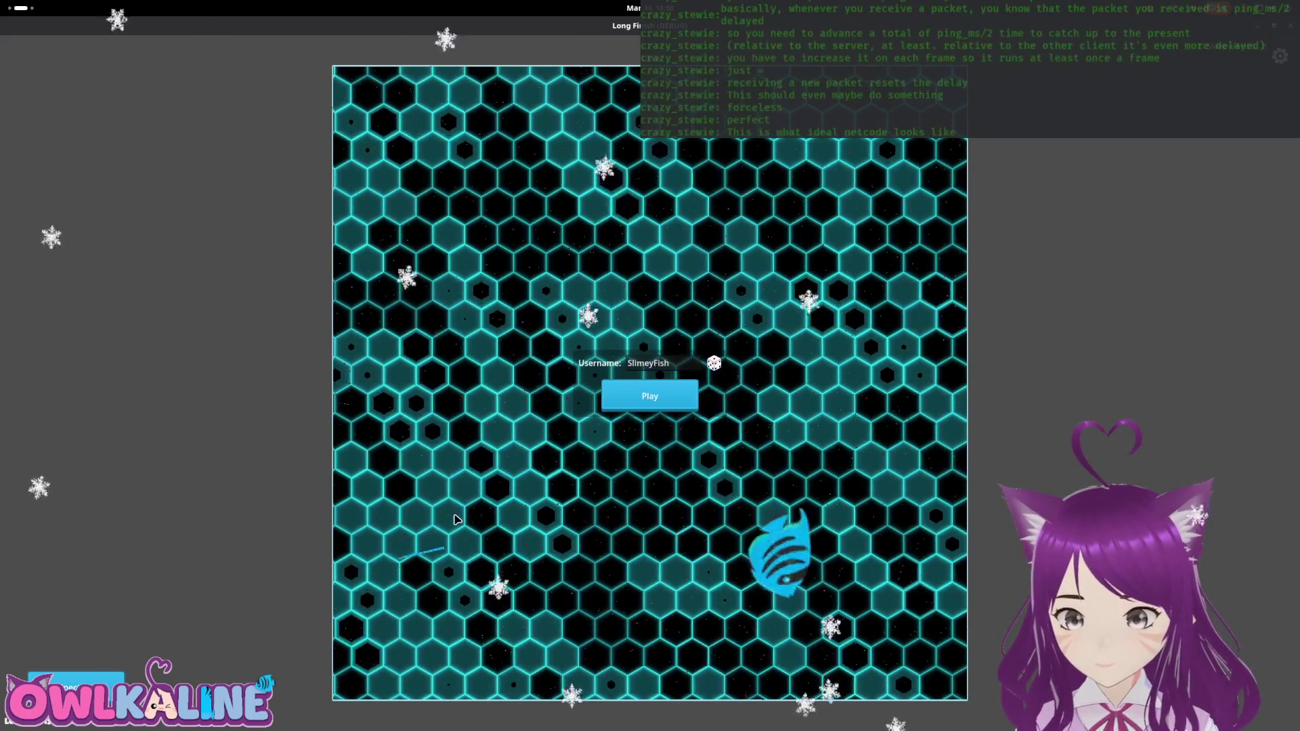
click(650, 396)
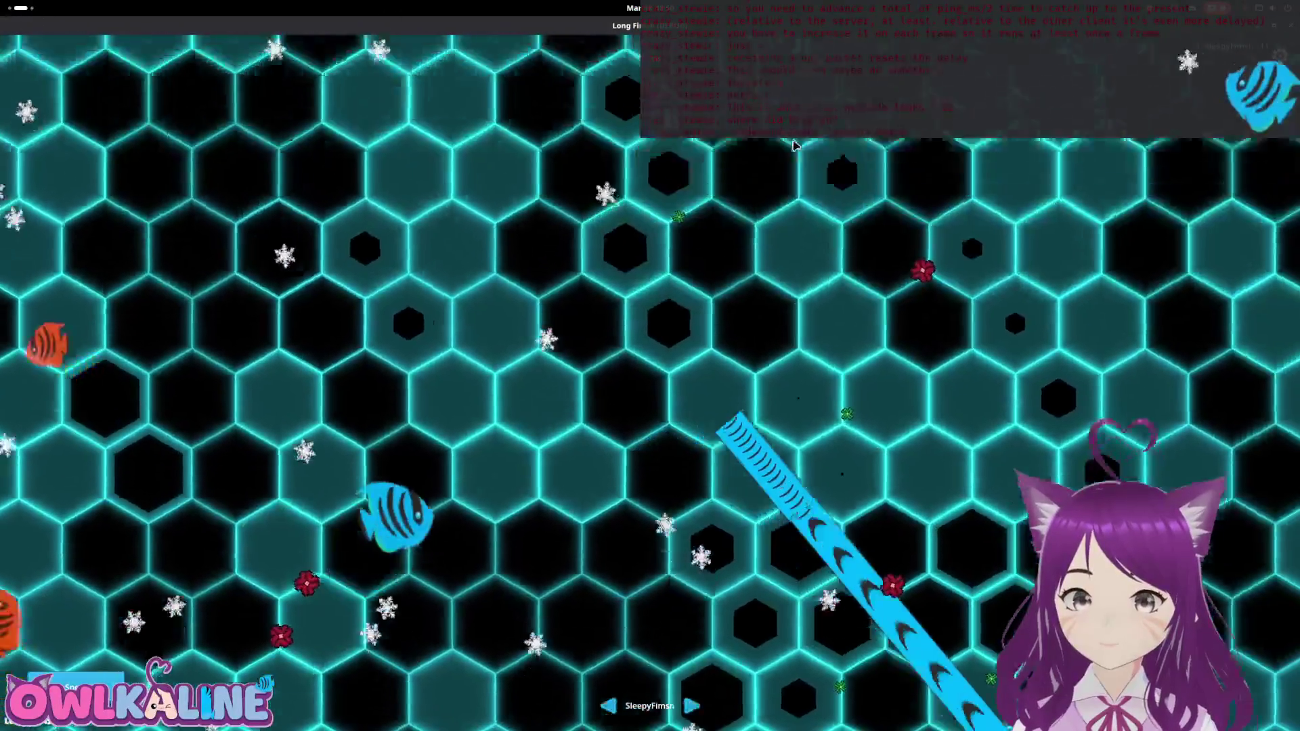
Step: Toggle fullscreen on the game clients, then stop the running project
key(F11)
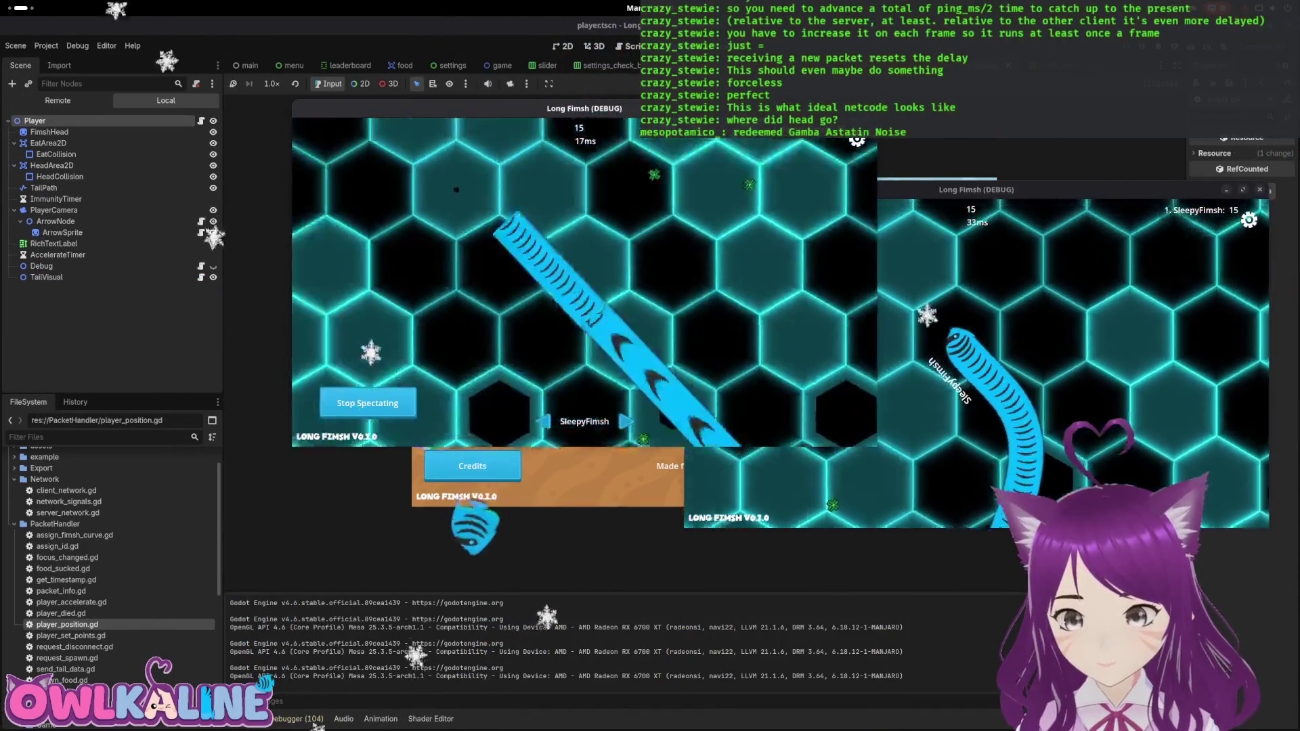
key(F11)
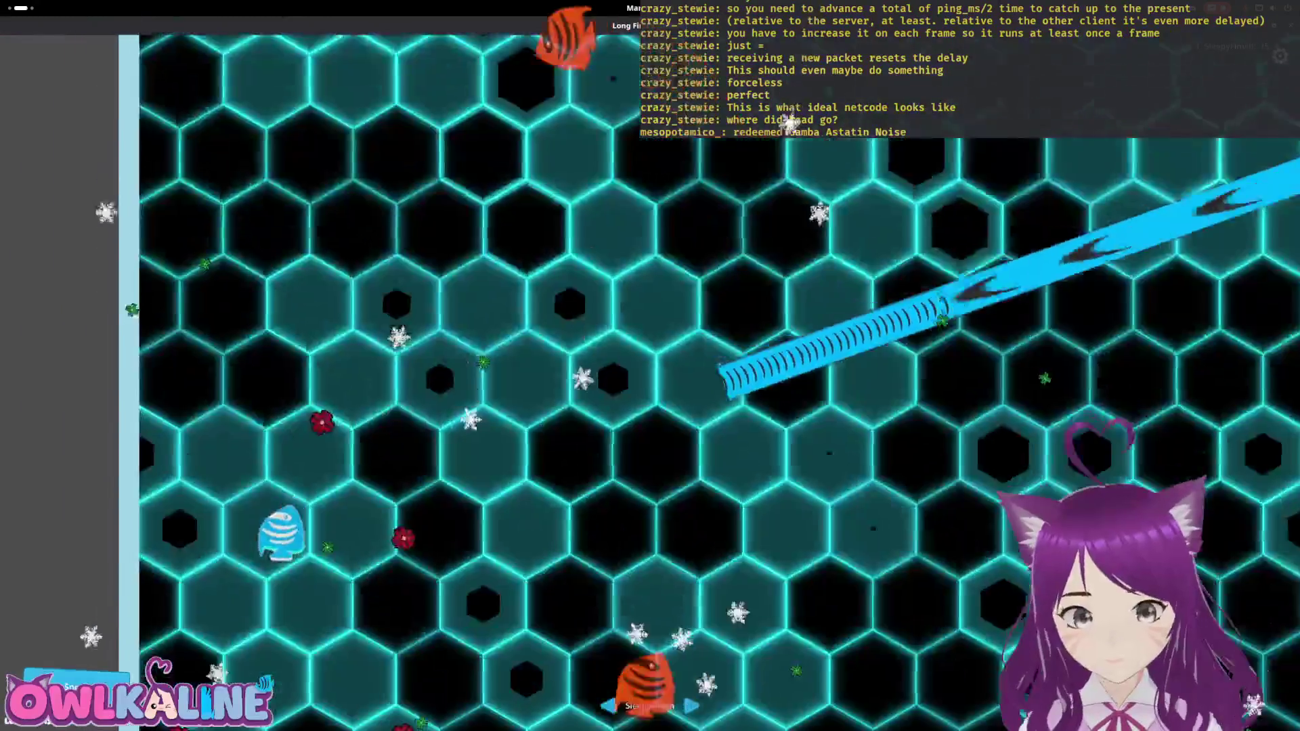
key(F11)
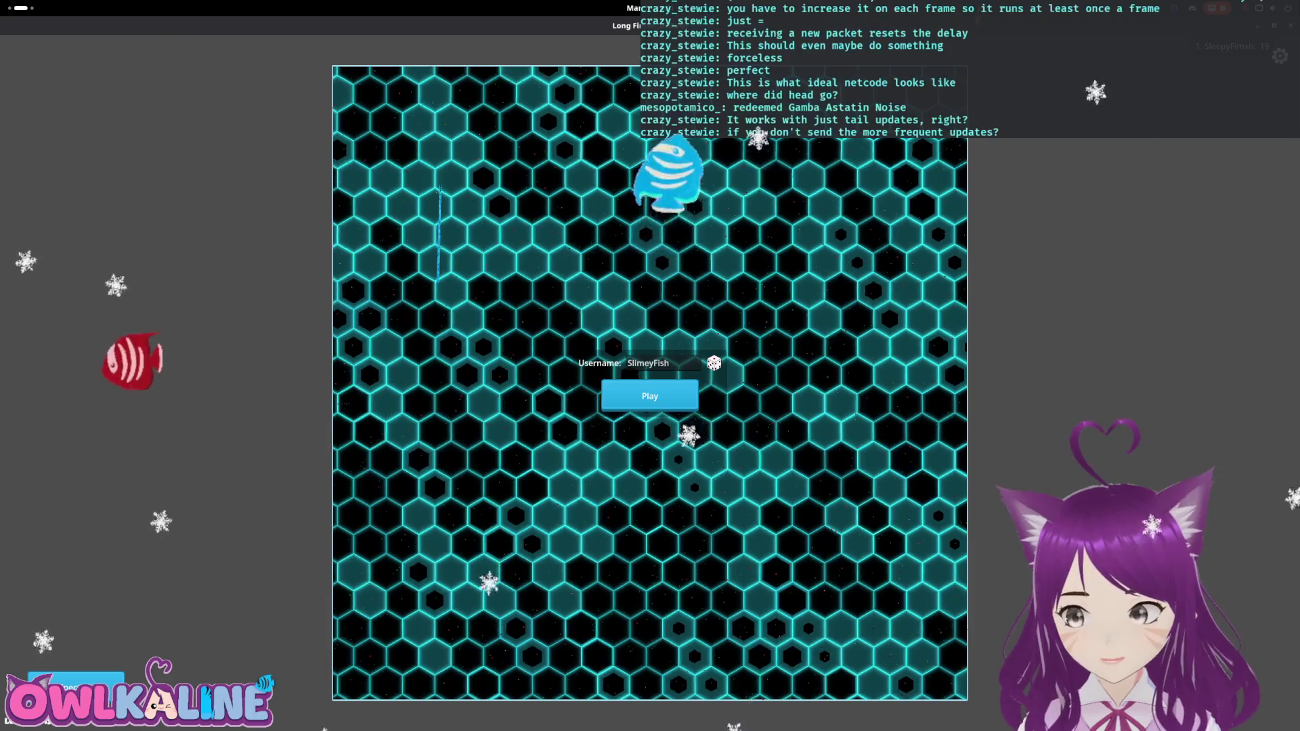
key(F8)
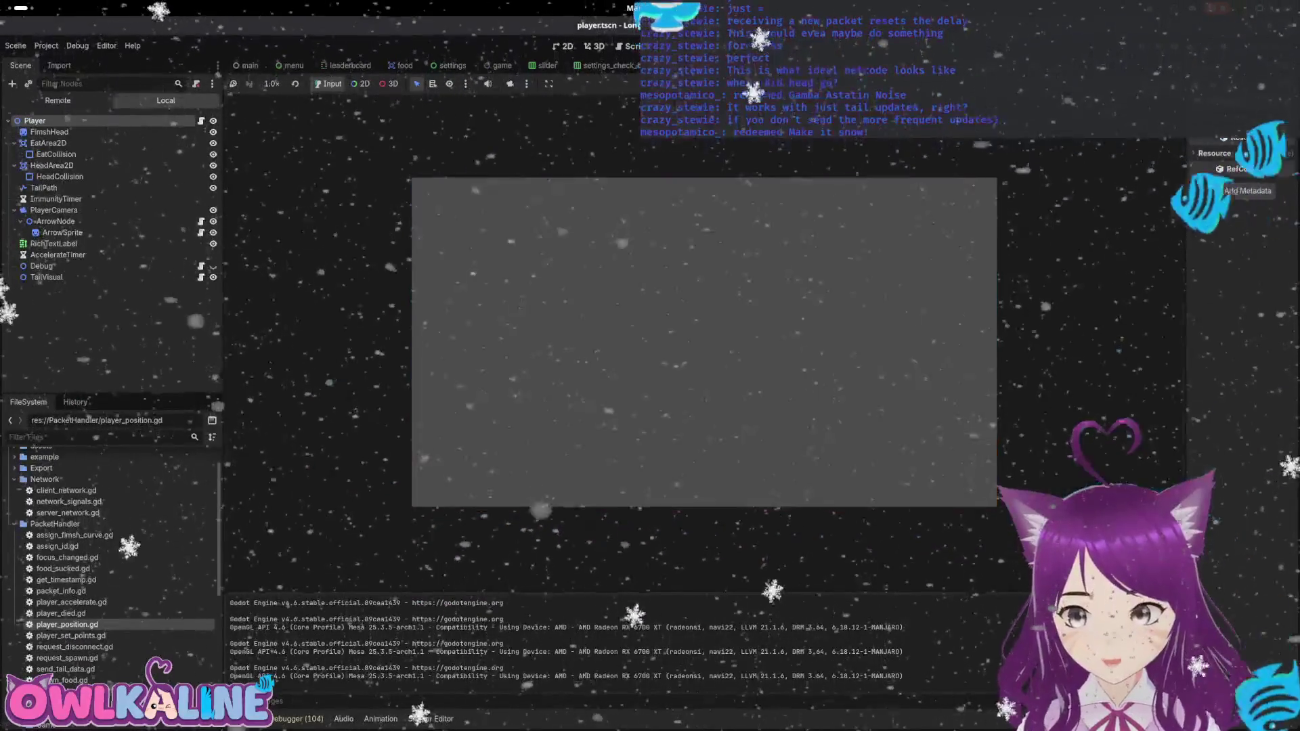
Step: Comment out the position signal connections on lines 70 and 76 in _enter_tree, then run the project
click(1159, 204)
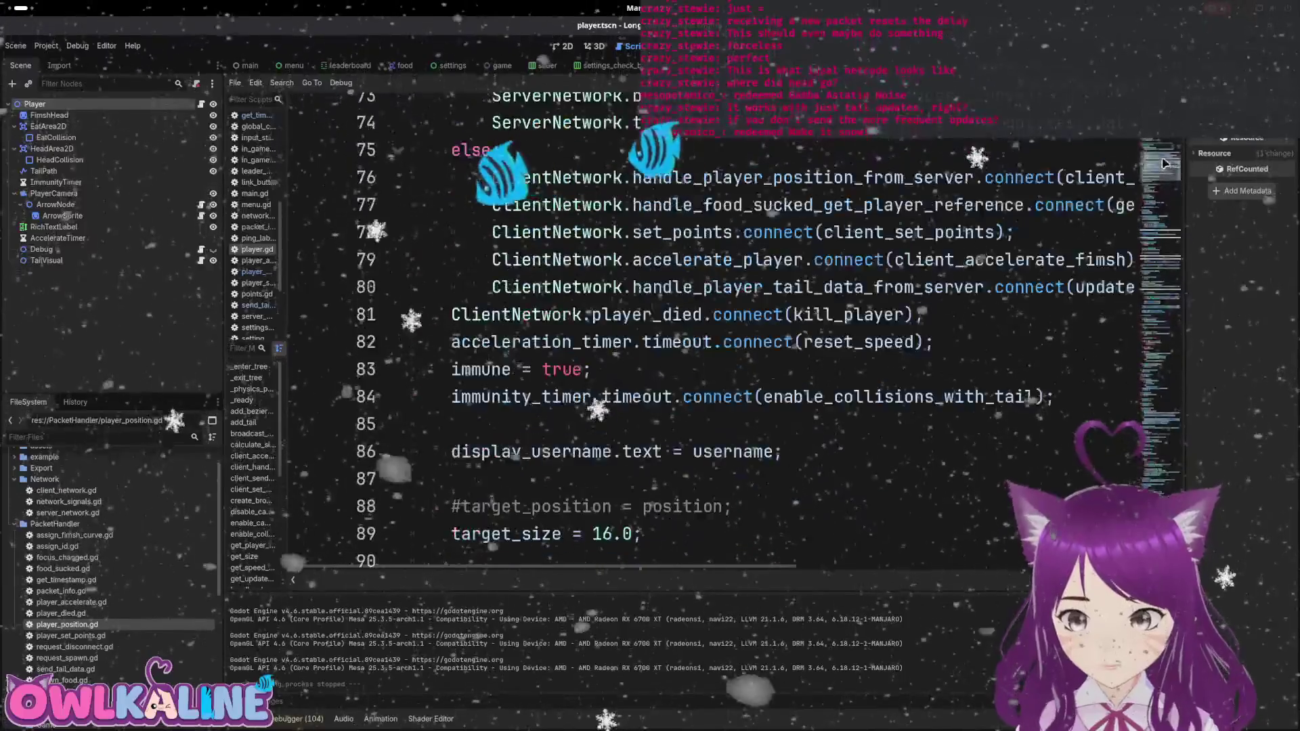
scroll(687, 377, up, 3)
click(493, 261)
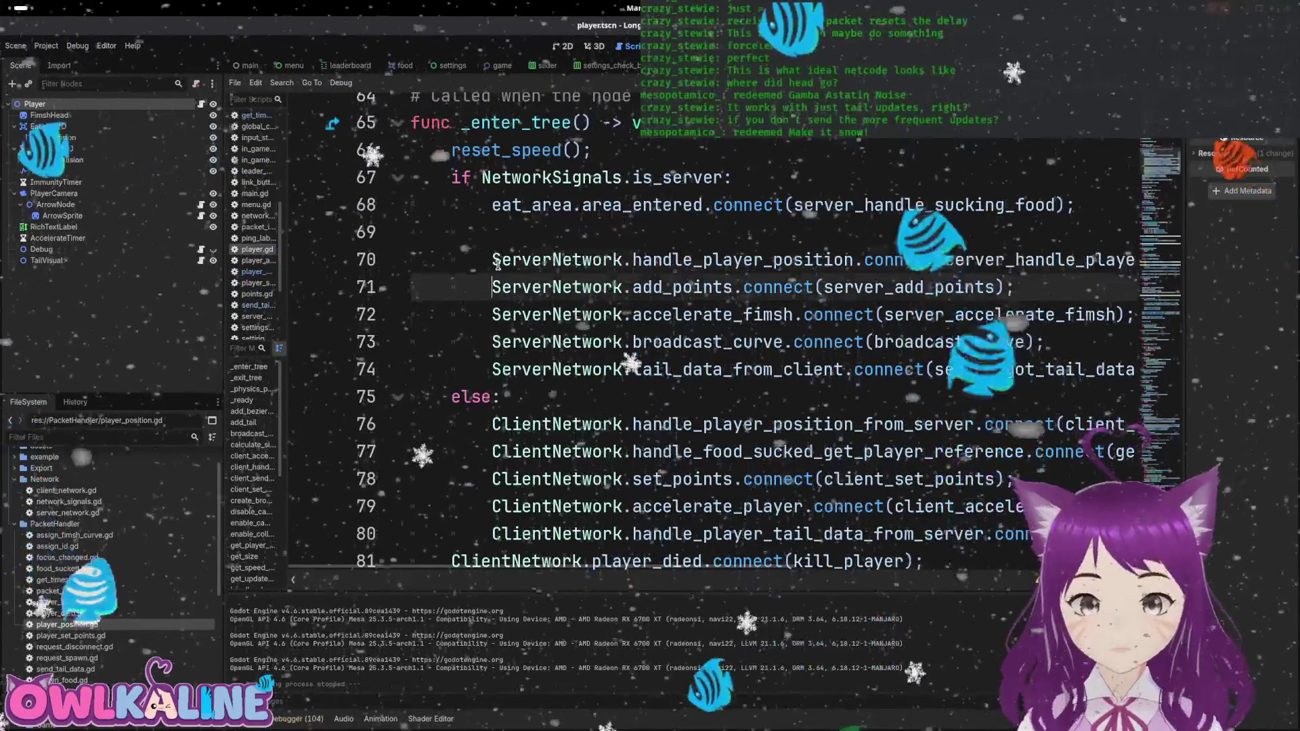
text(#)
click(493, 424)
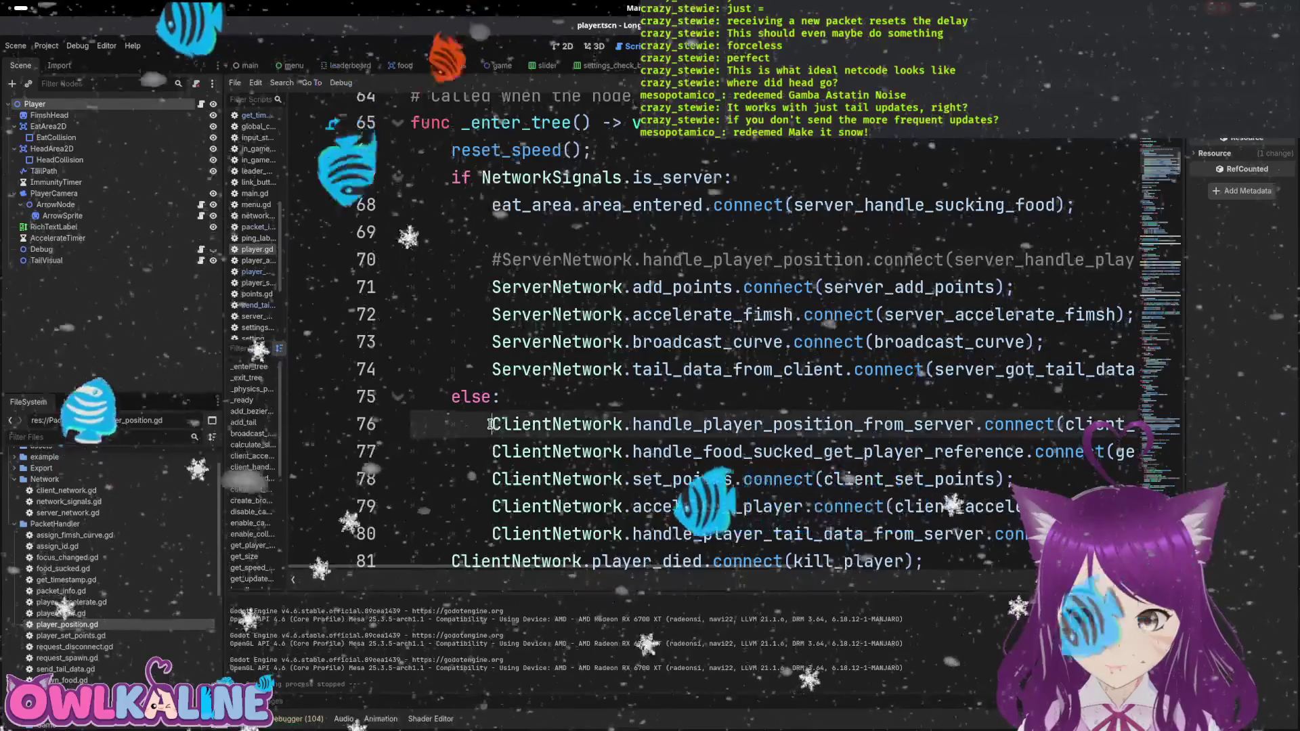
text(#)
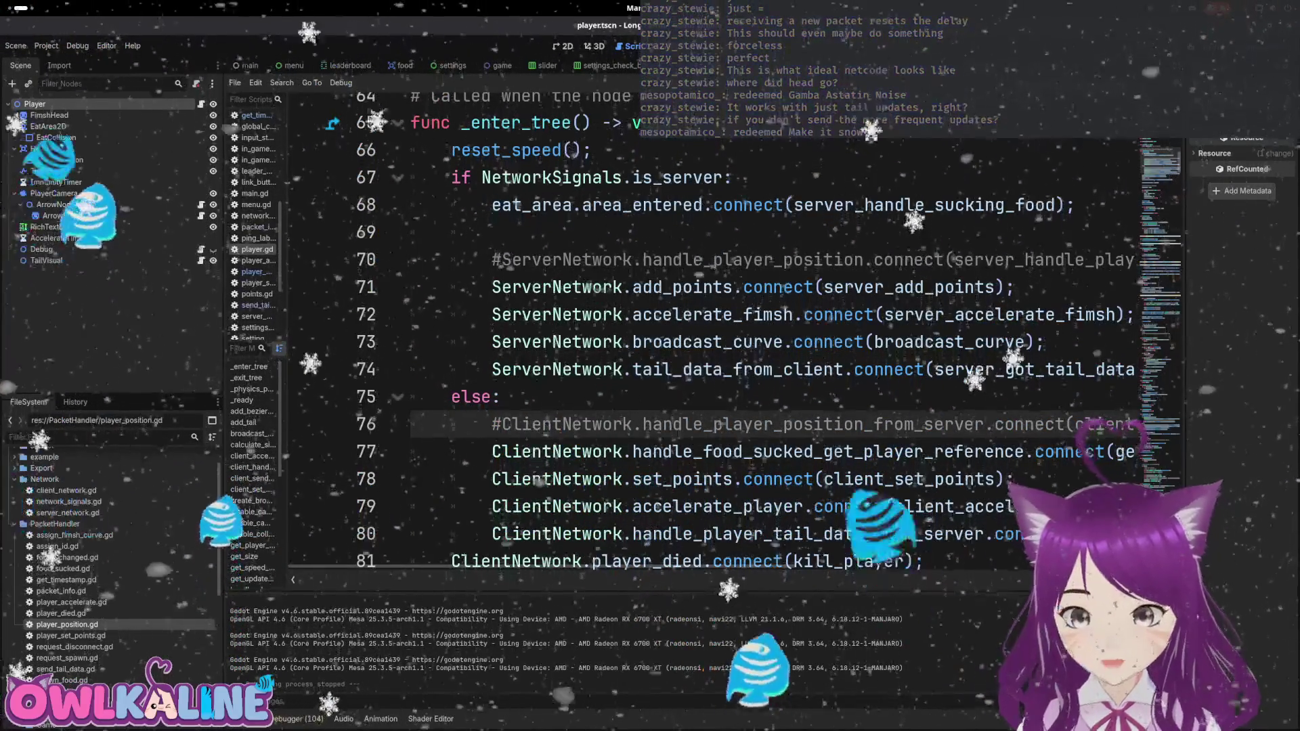
key(F5)
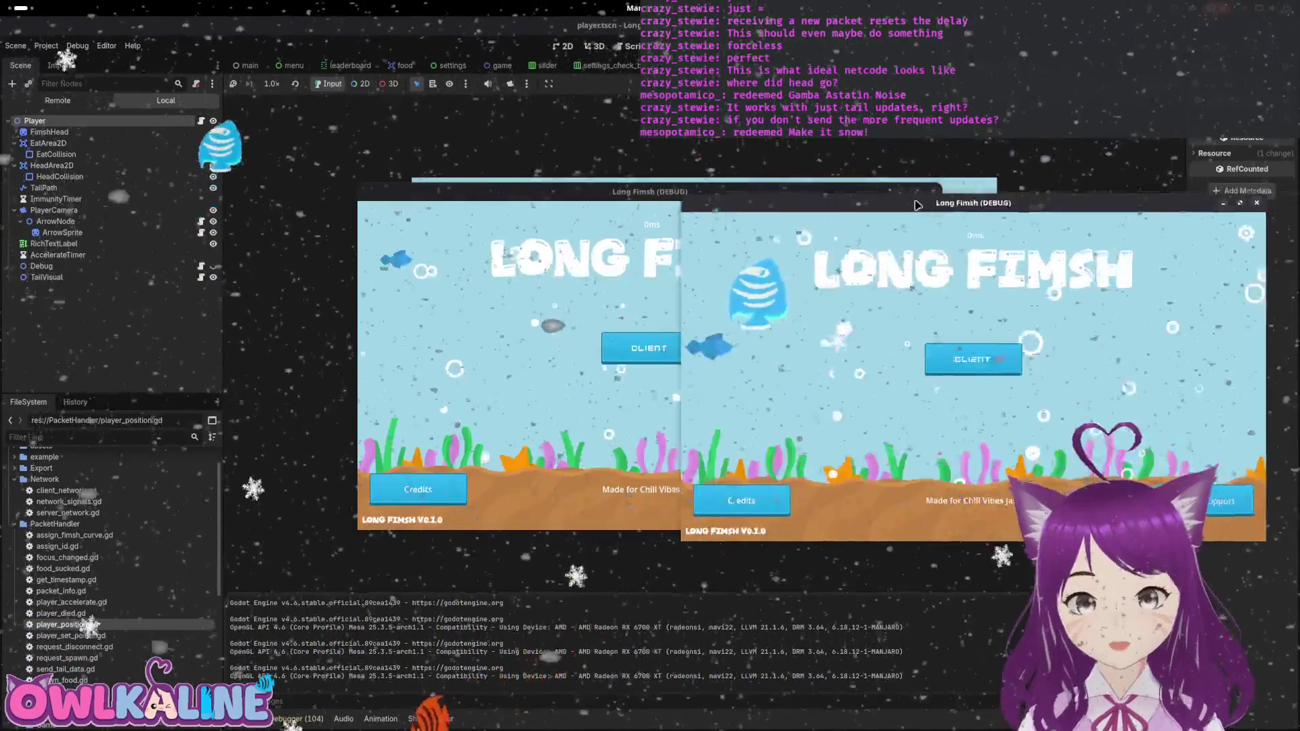
Step: Play as a client in the right Long Fimsh window and spectate that snake from the left window
mouse_move(613, 197)
mouse_down()
mouse_move(550, 210)
mouse_move(298, 202)
mouse_up()
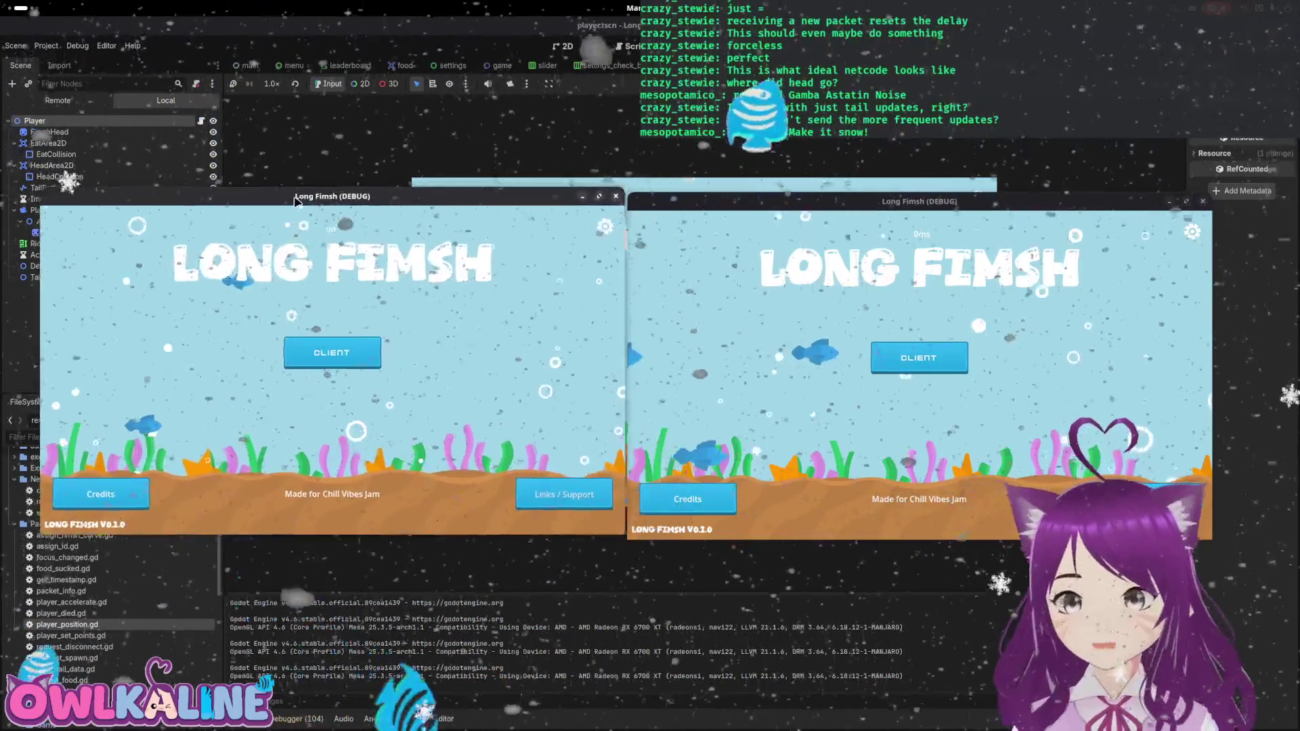
click(932, 363)
click(919, 388)
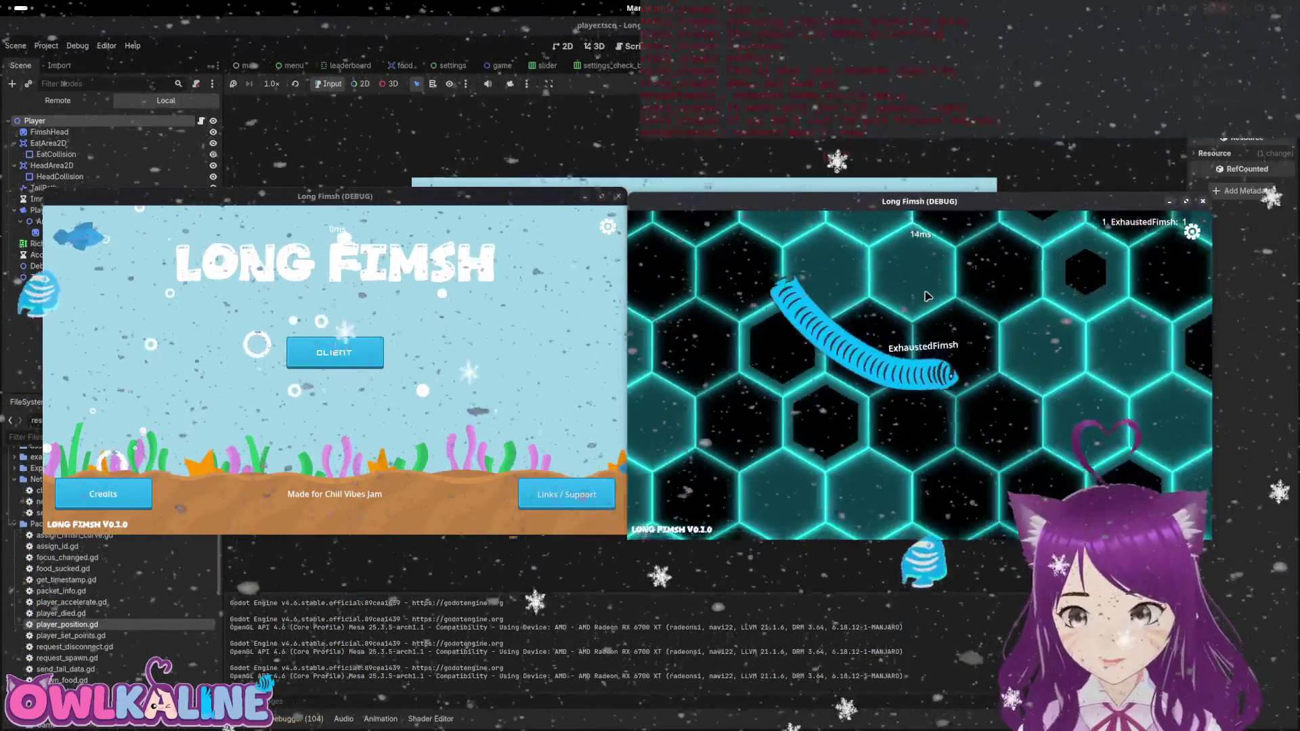
click(335, 351)
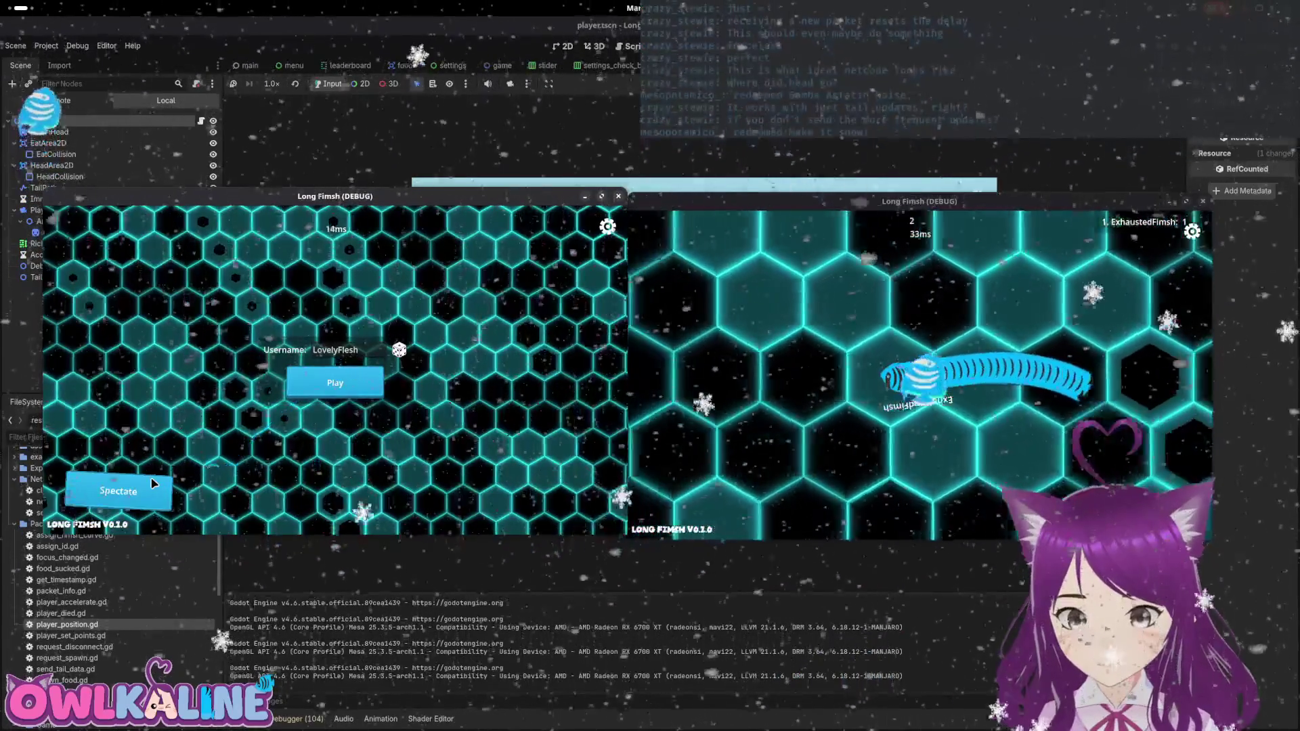
click(118, 491)
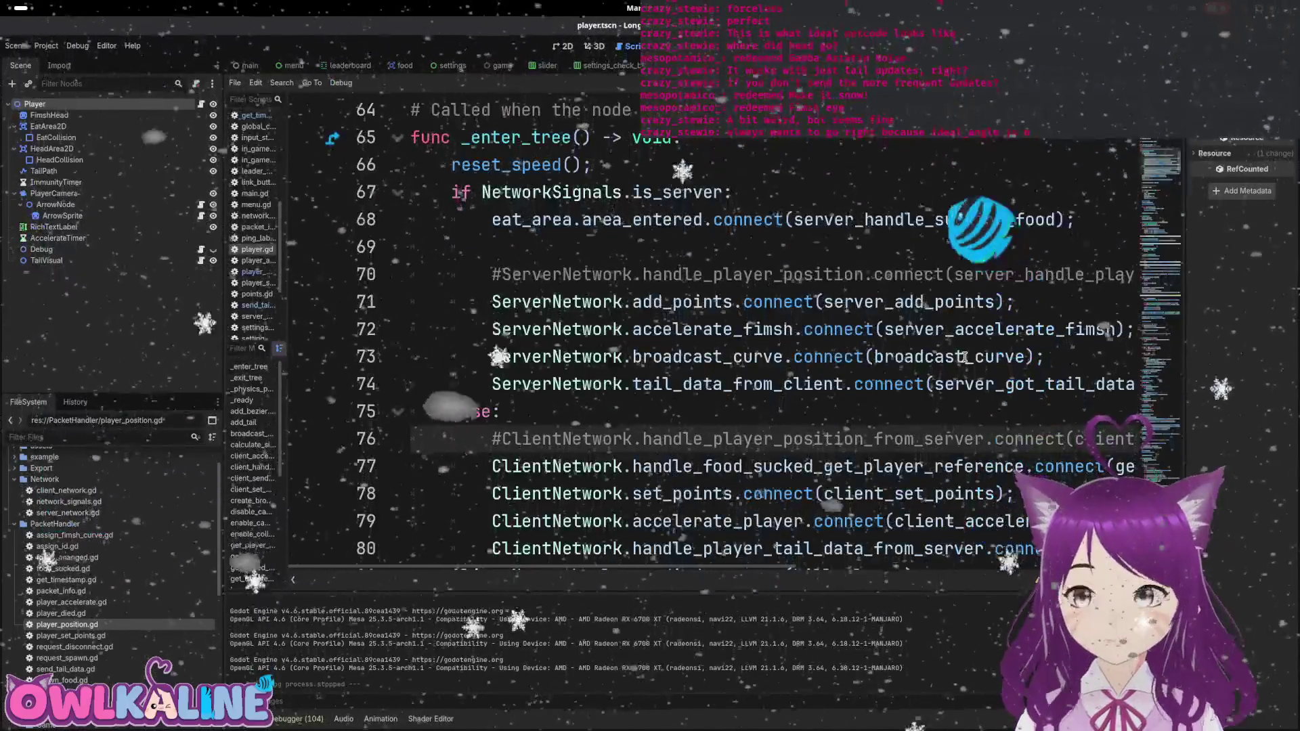
mouse_move(956, 364)
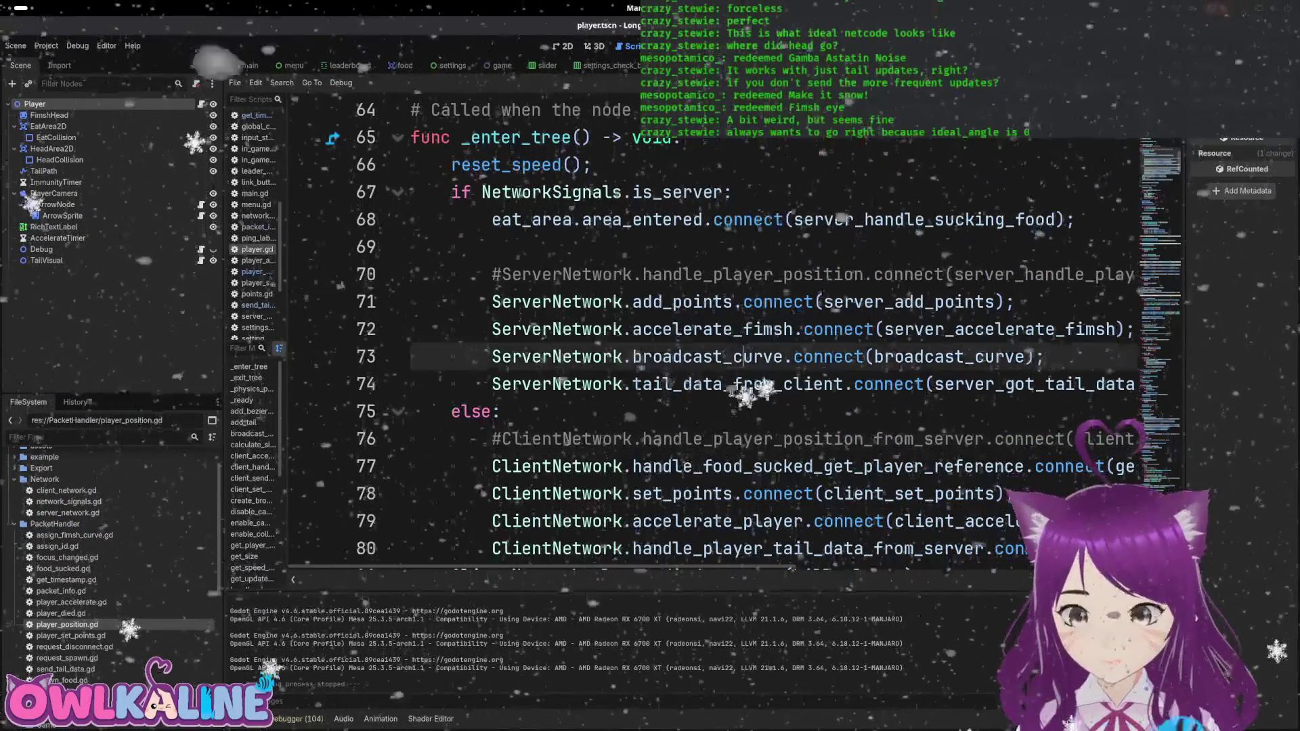
Step: Re-enable both position connections, save player.gd, and find client_handle_player_position_from_server
scroll(691, 445, down, 2)
scroll(694, 474, up, 2)
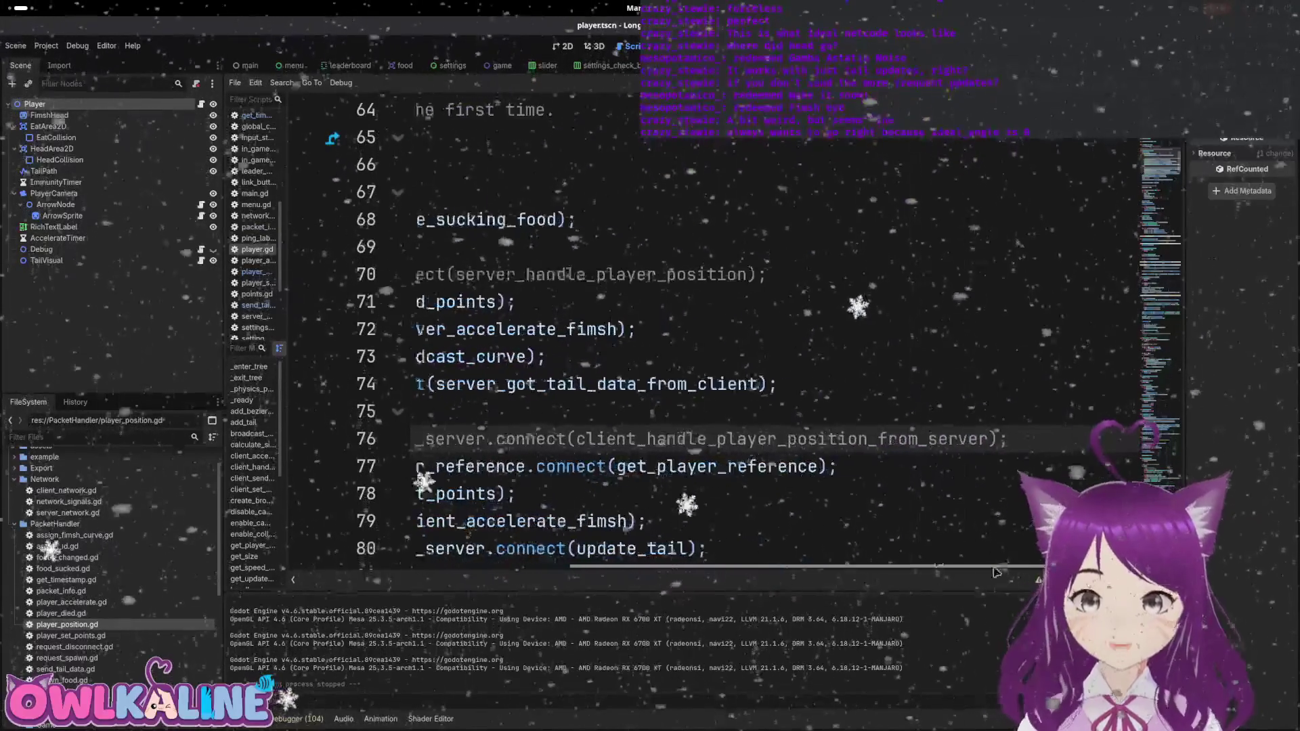
drag(1011, 569, 730, 569)
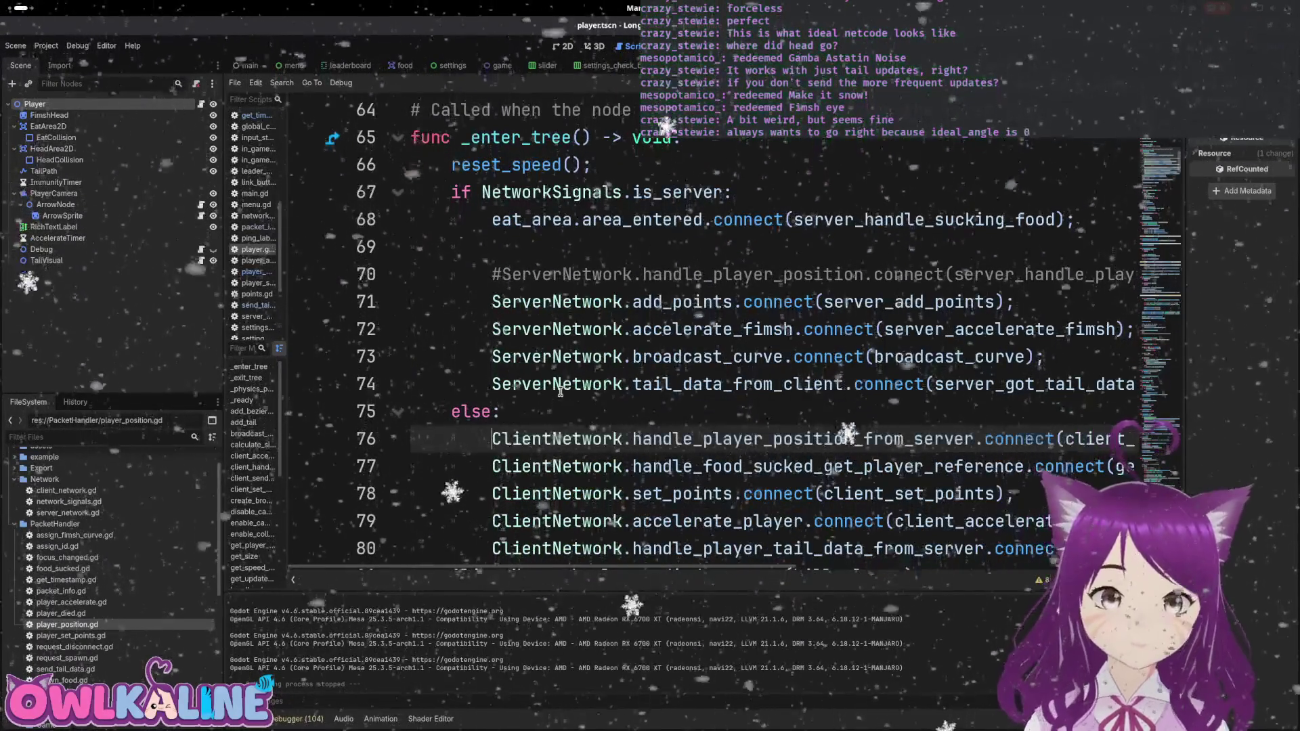
key(Delete)
key(ctrl+s)
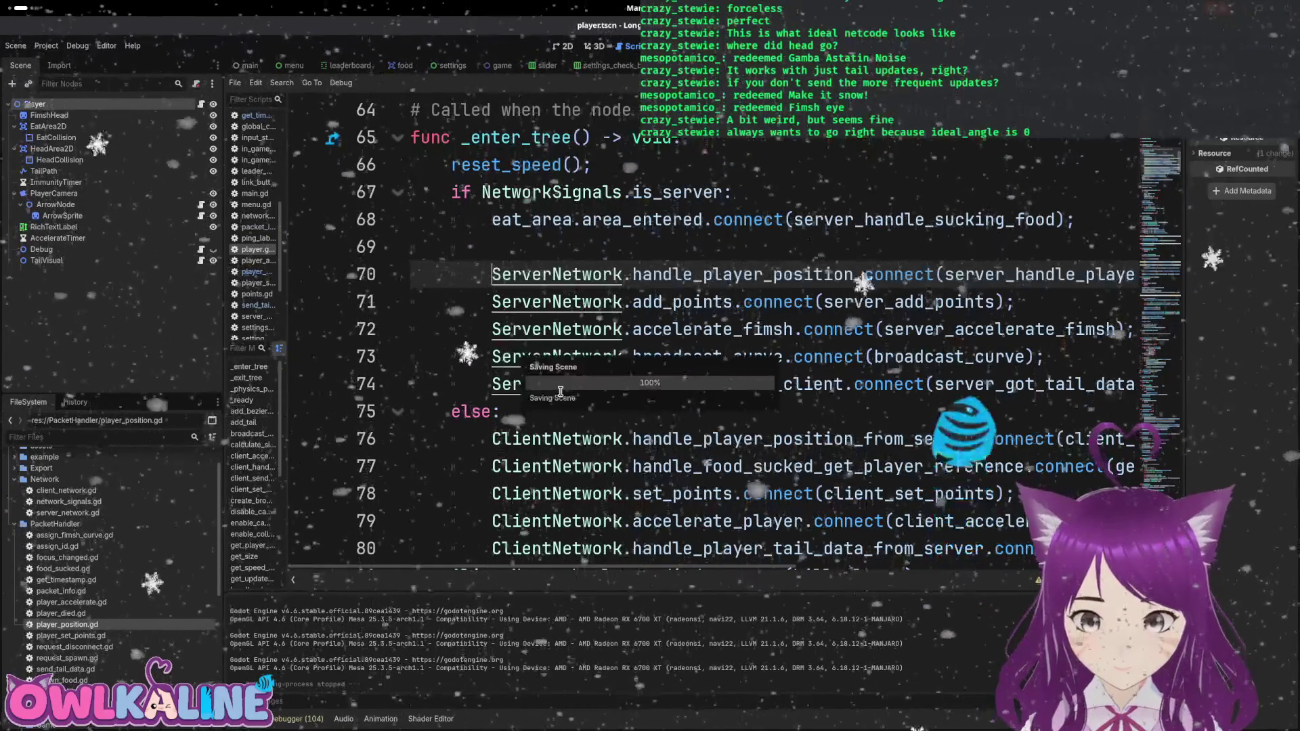
scroll(884, 443, right, 5)
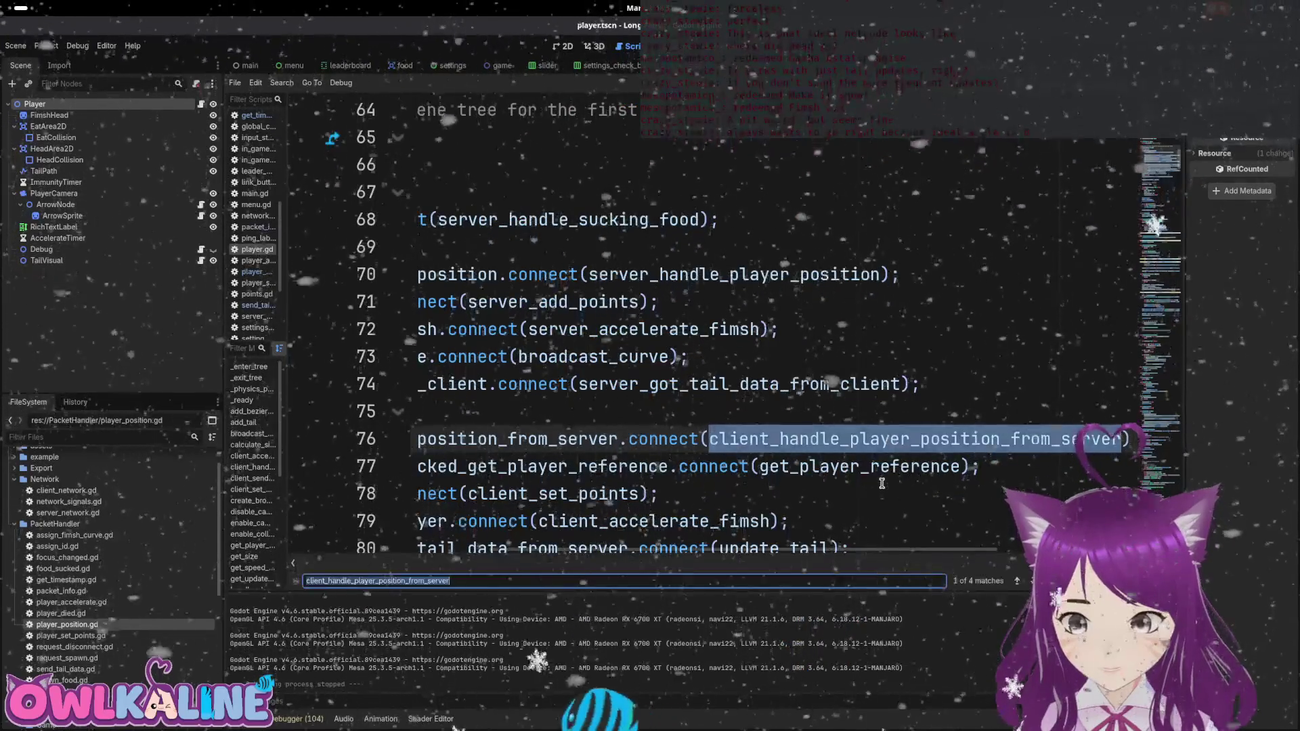
click(1033, 581)
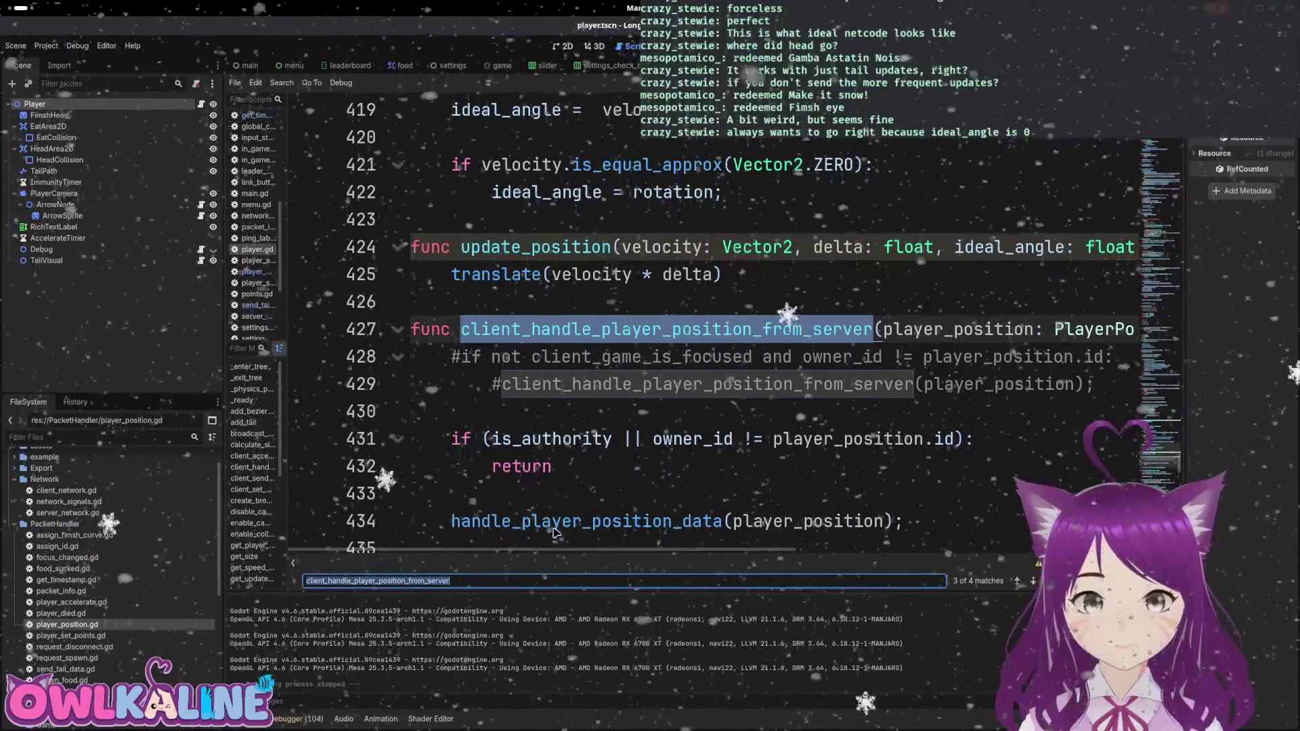
Step: Follow the line 70 connection from _enter_tree to the server_handle_player_position definition
scroll(632, 455, down, 1)
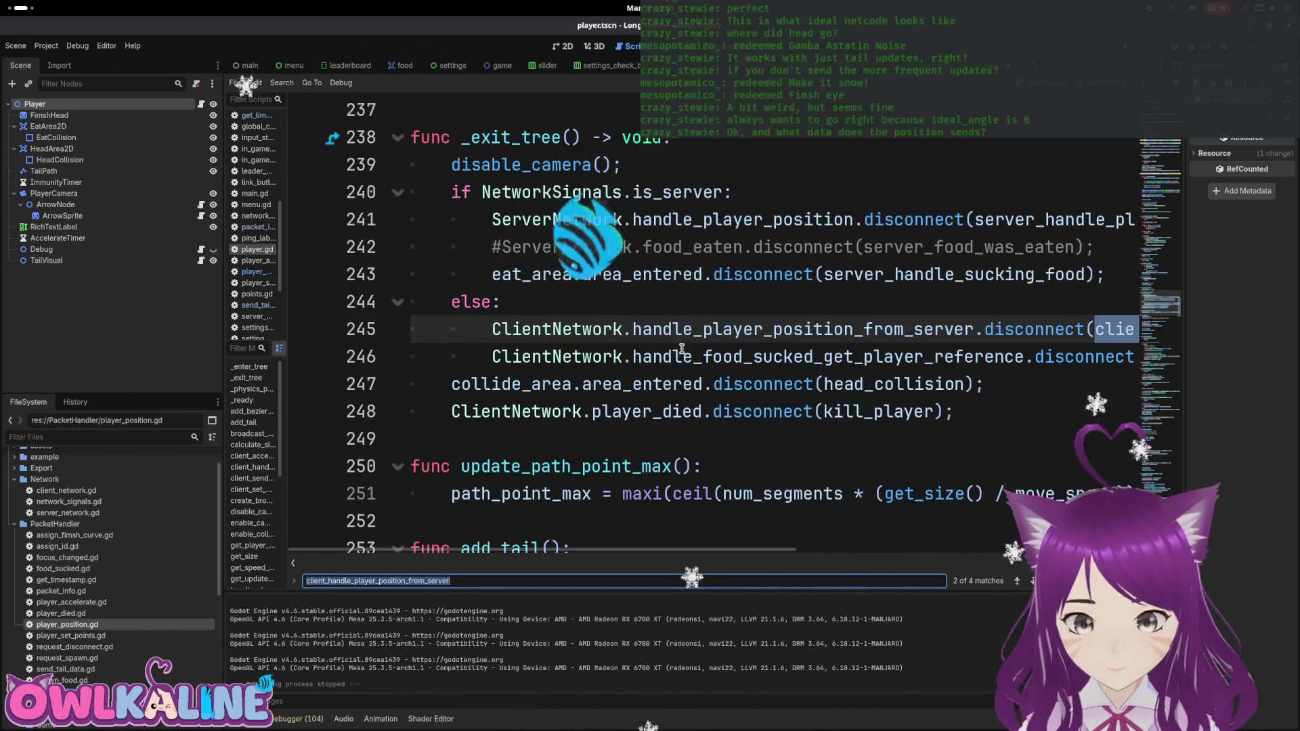
key(shift+F3)
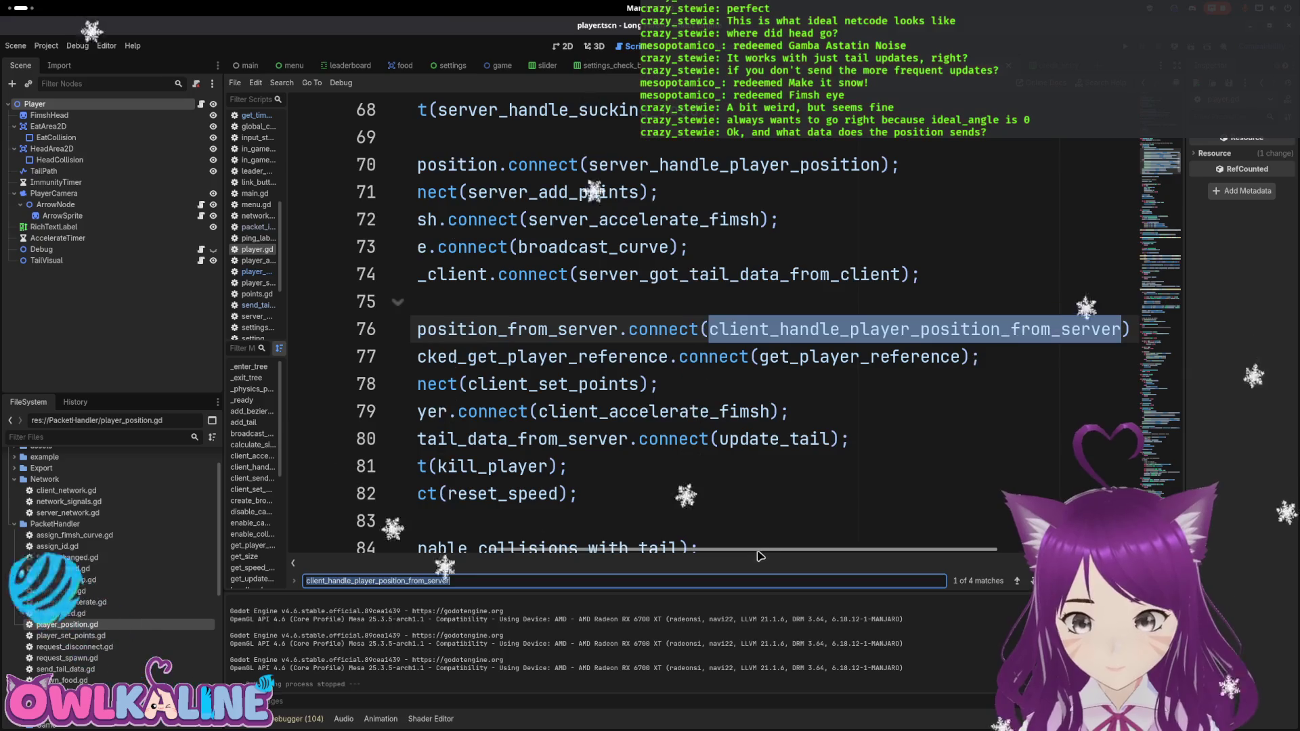
scroll(761, 556, left, 5)
scroll(771, 471, up, 2)
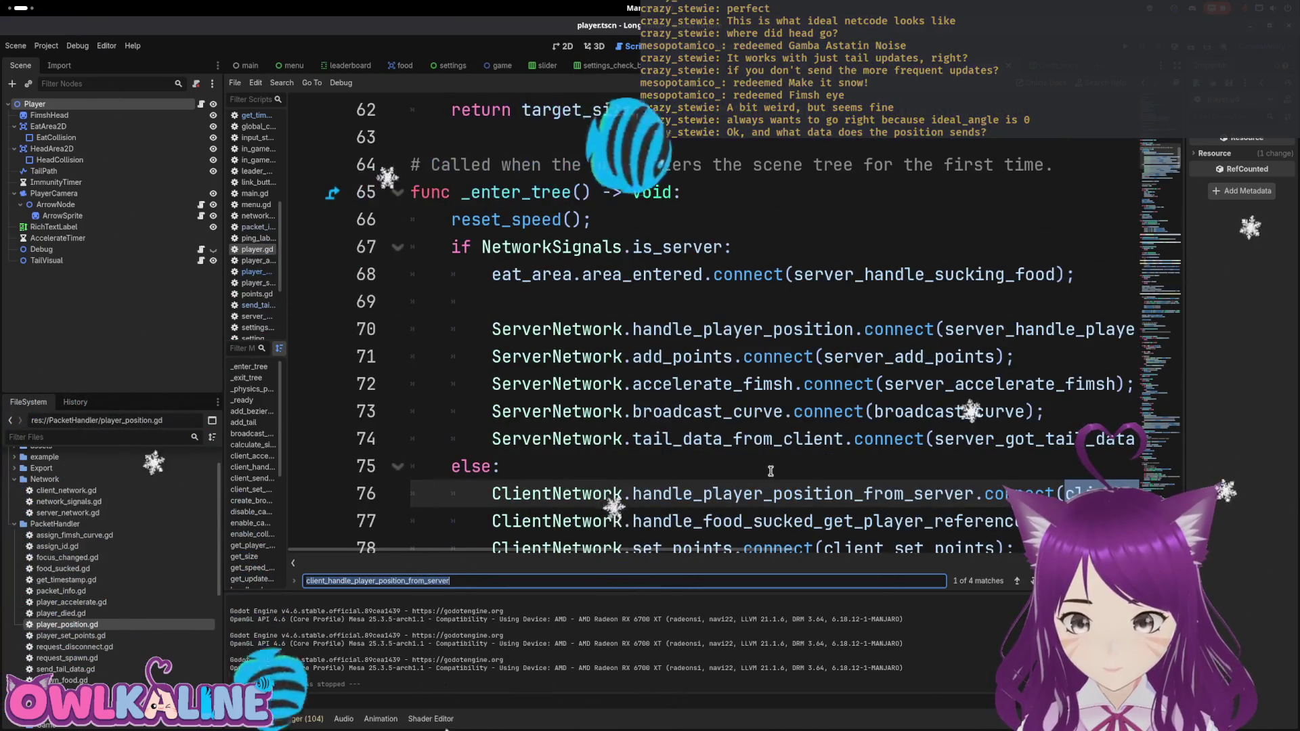
double_click(771, 493)
double_click(773, 329)
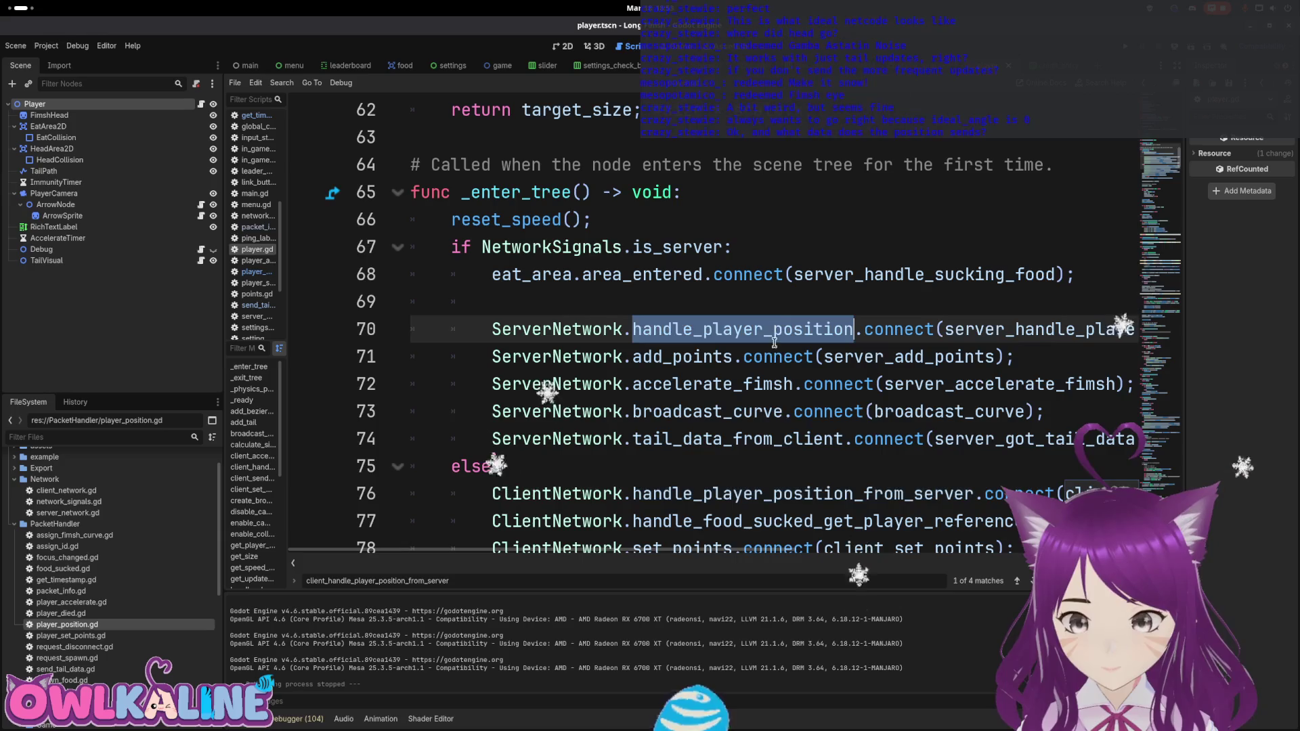
scroll(912, 348, right, 5)
double_click(911, 329)
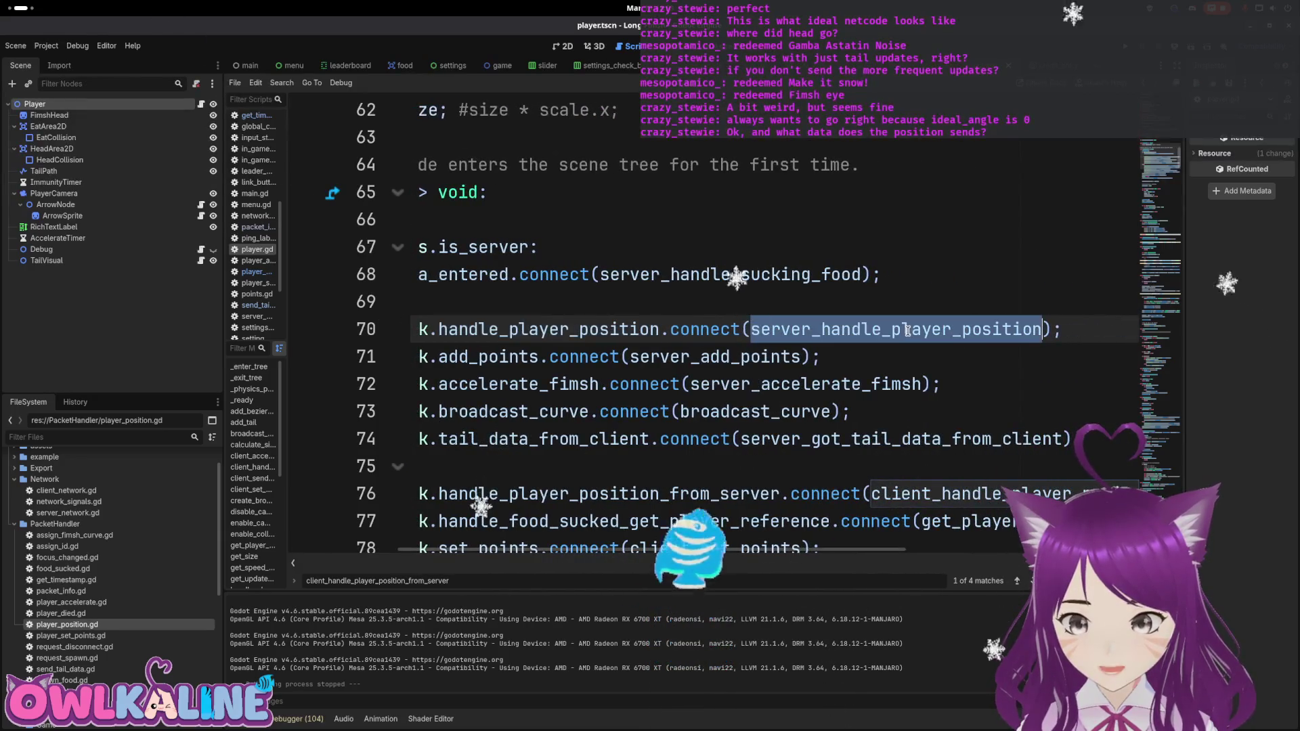
key(ctrl+f)
key(Return)
key(Return)
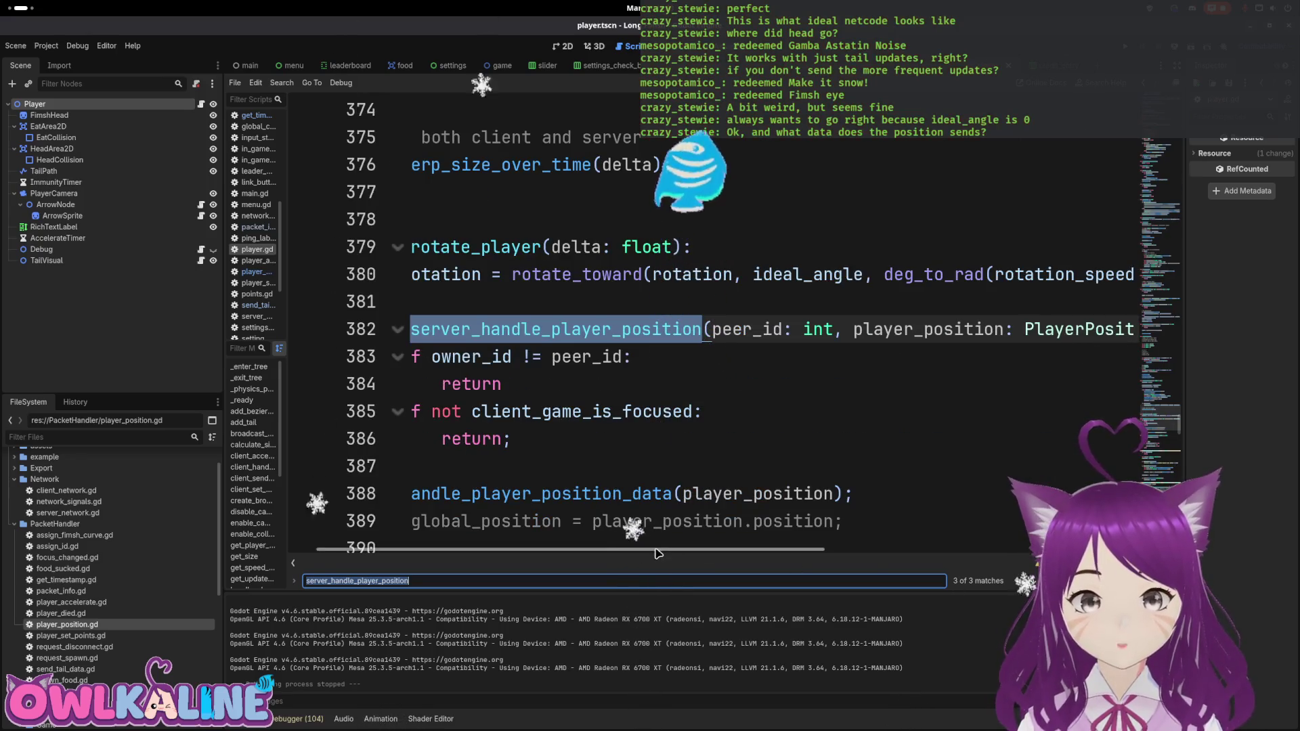
Step: Search the script for handle_player_position_data, called on line 388
click(646, 494)
scroll(635, 355, down, 2)
double_click(636, 337)
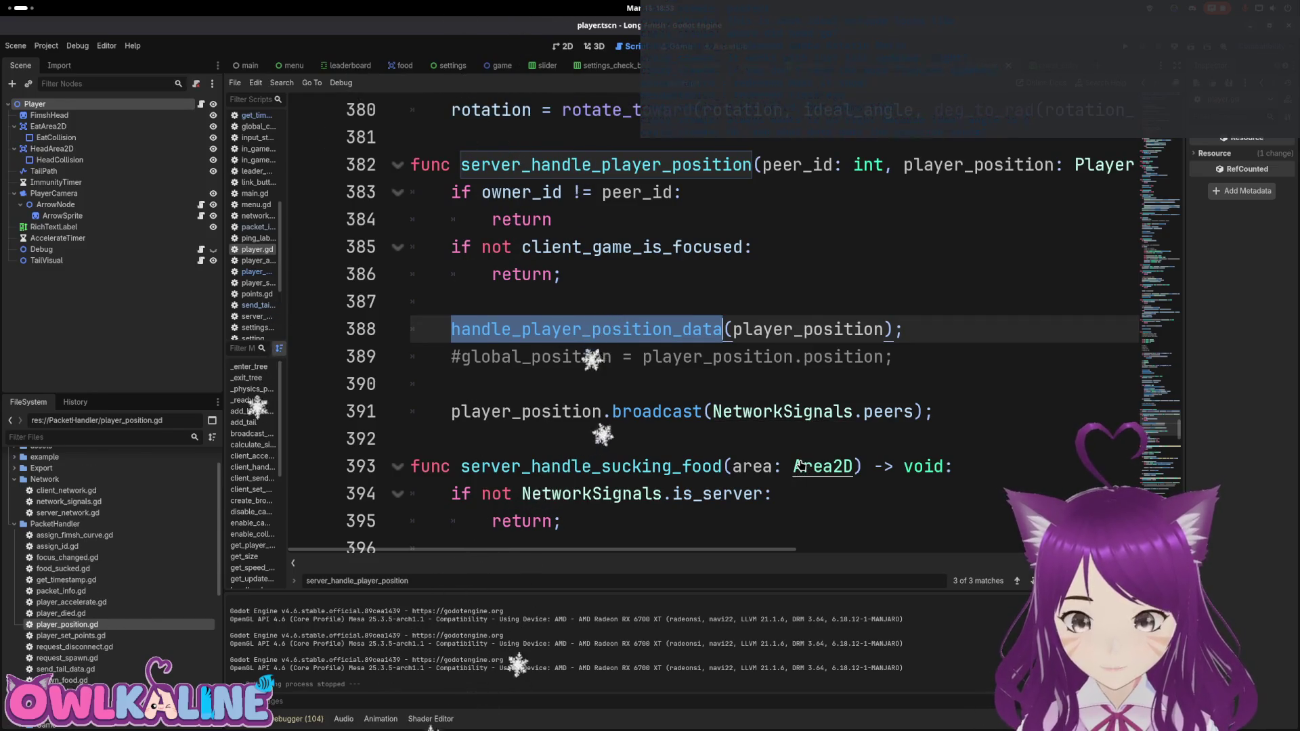
key(ctrl+f)
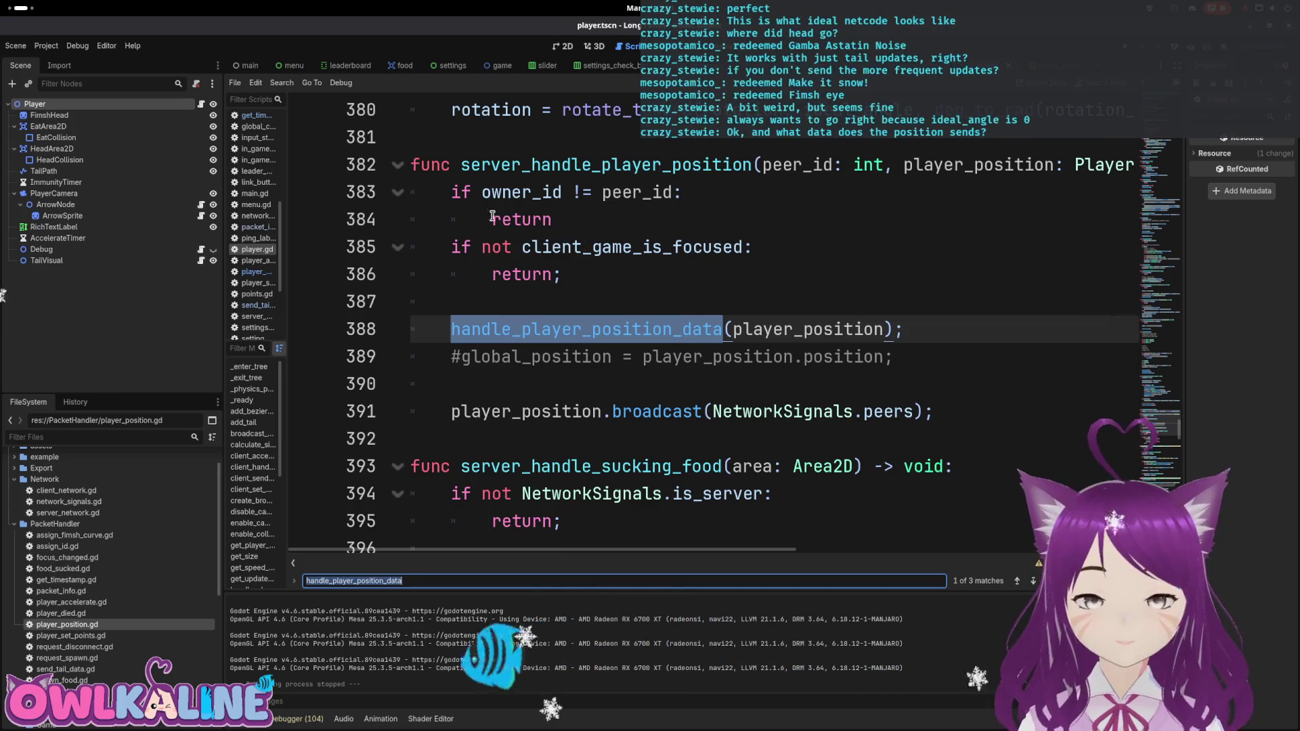
click(453, 193)
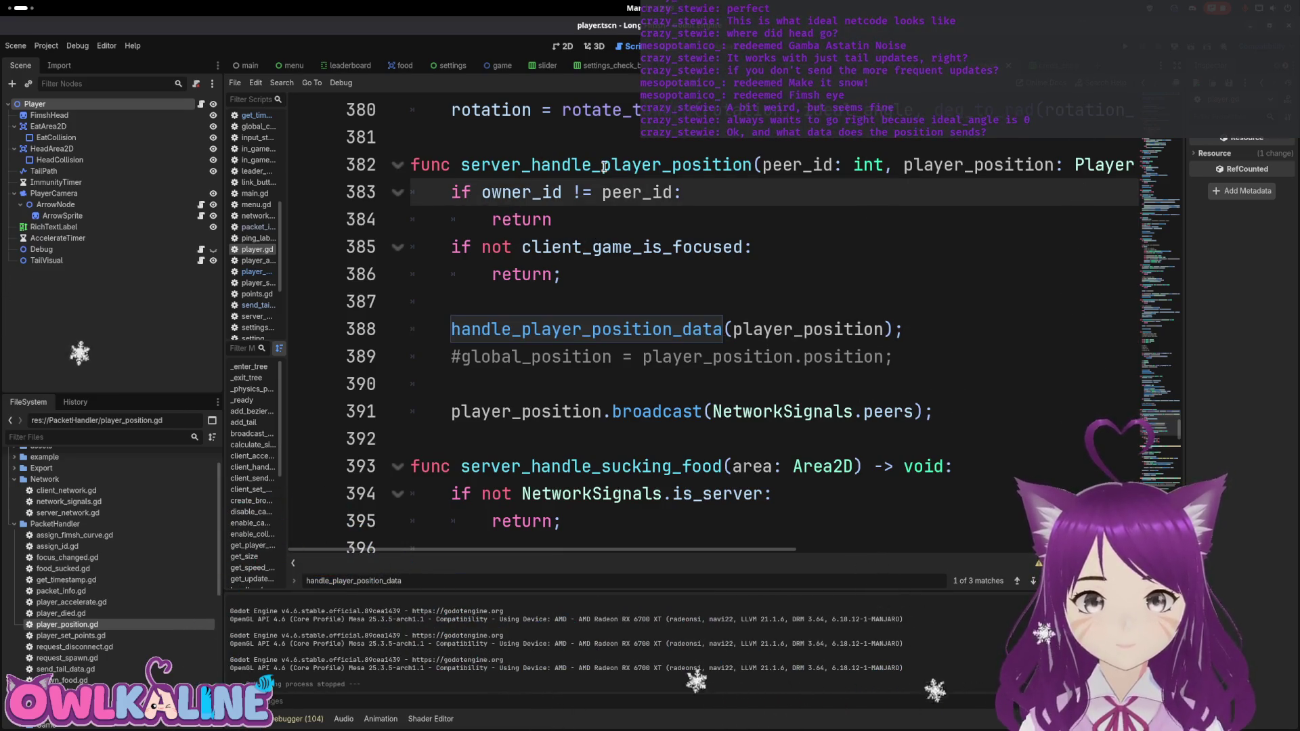
double_click(594, 329)
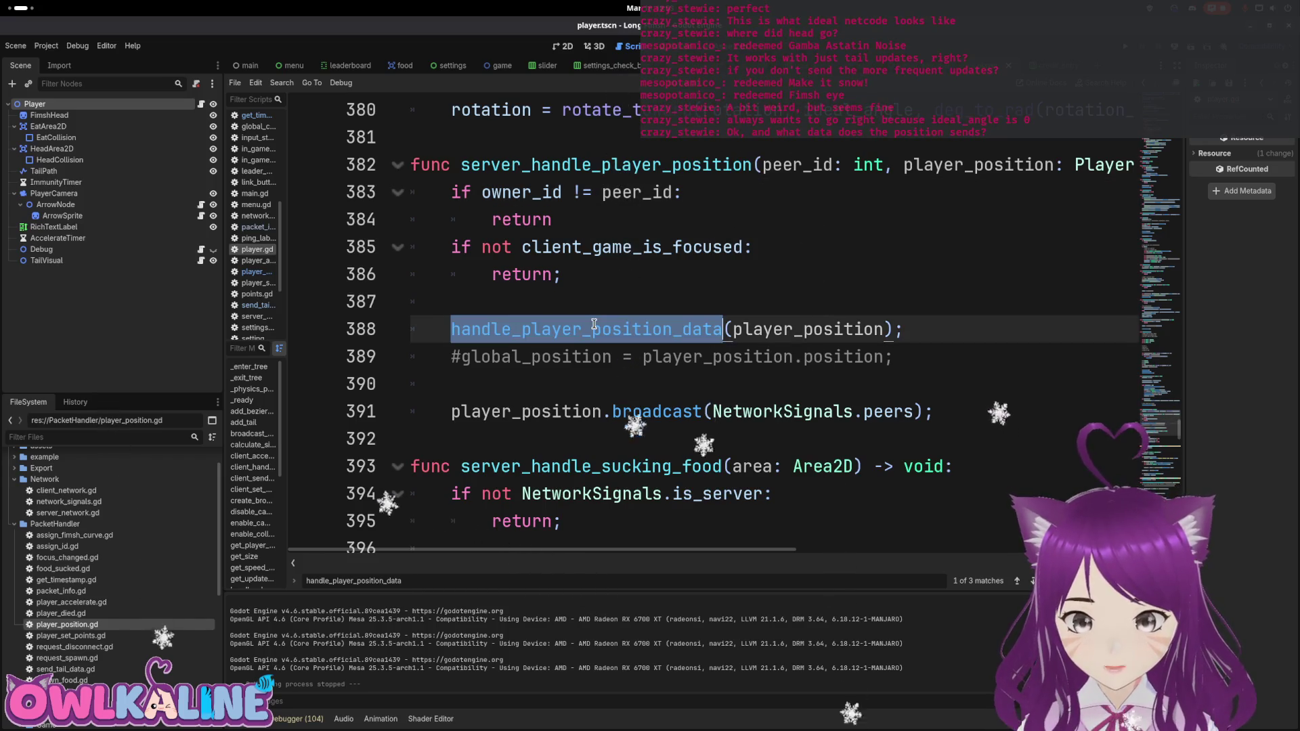
scroll(594, 325, up, 2)
scroll(502, 212, down, 3)
key(ctrl+f)
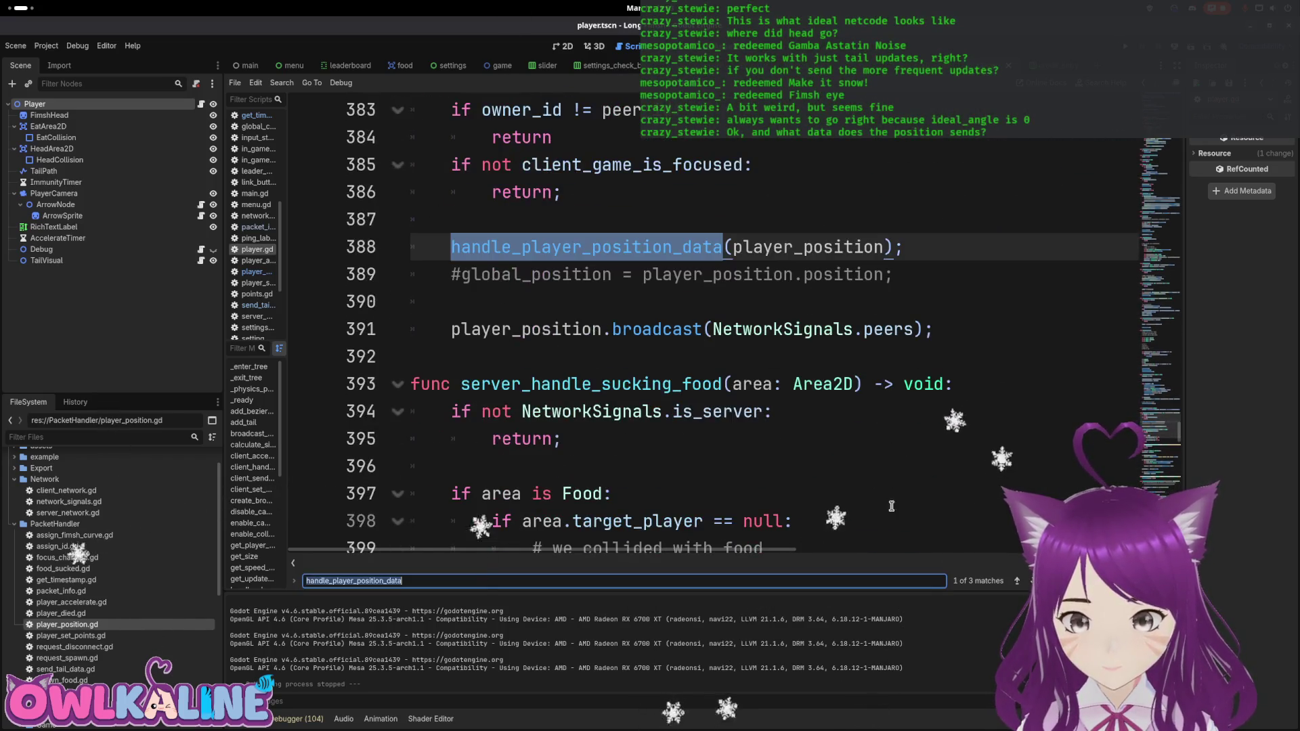
Step: Reach the handle_player_position_data definition and highlight its global_position and ideal_angle assignments
click(1032, 581)
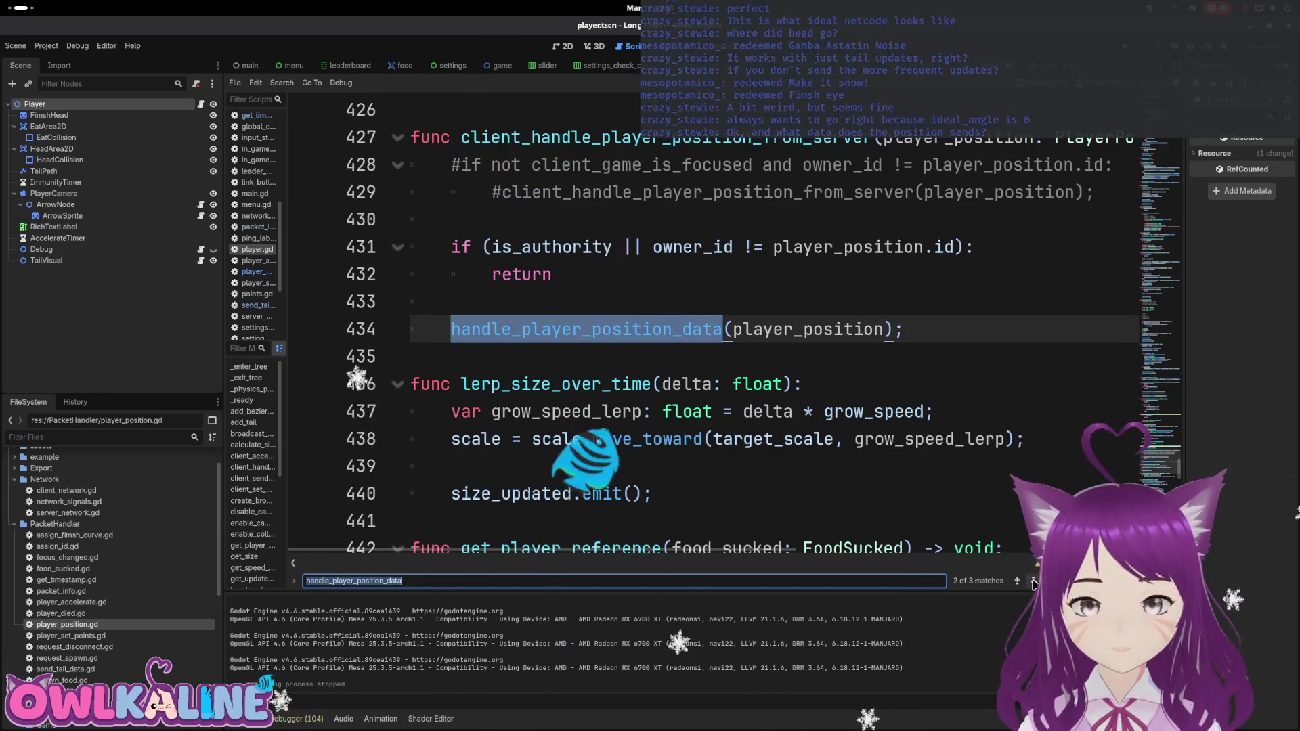
click(1033, 581)
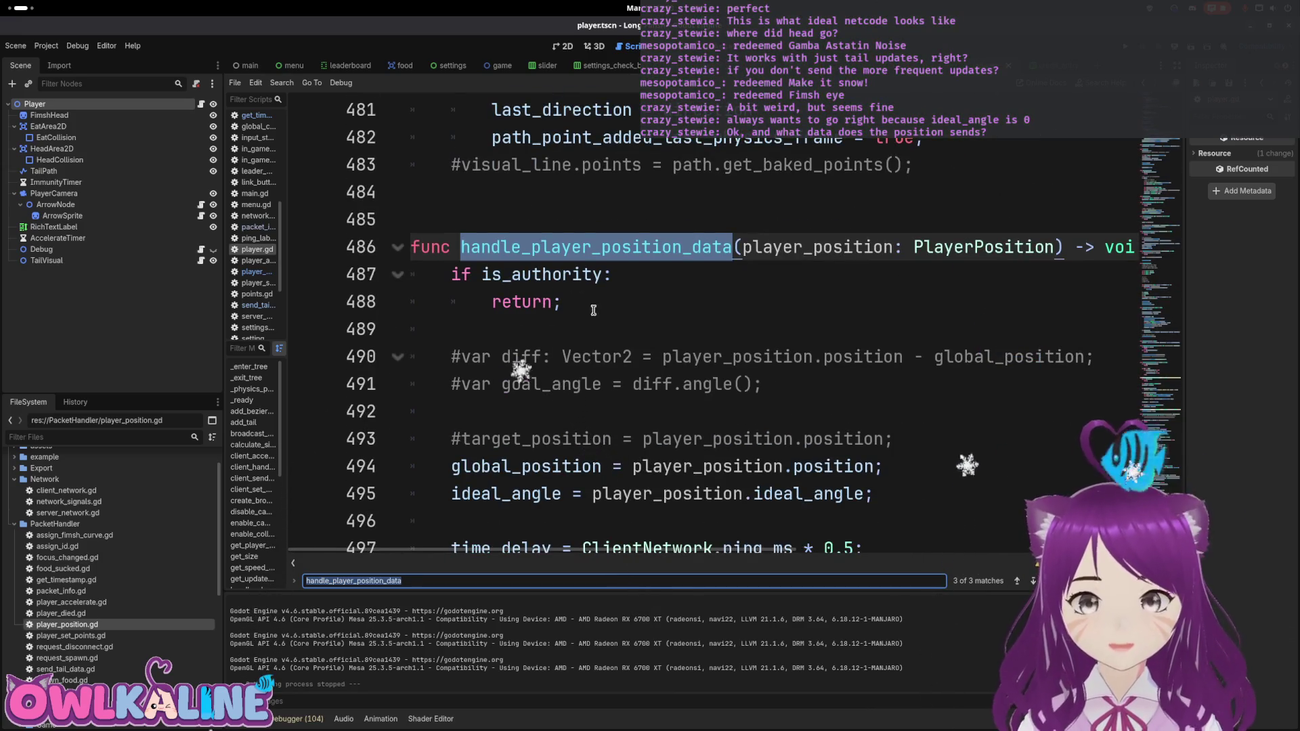
scroll(593, 310, down, 3)
scroll(595, 303, up, 1)
drag(811, 302, 503, 301)
drag(824, 329, 458, 328)
drag(783, 384, 453, 384)
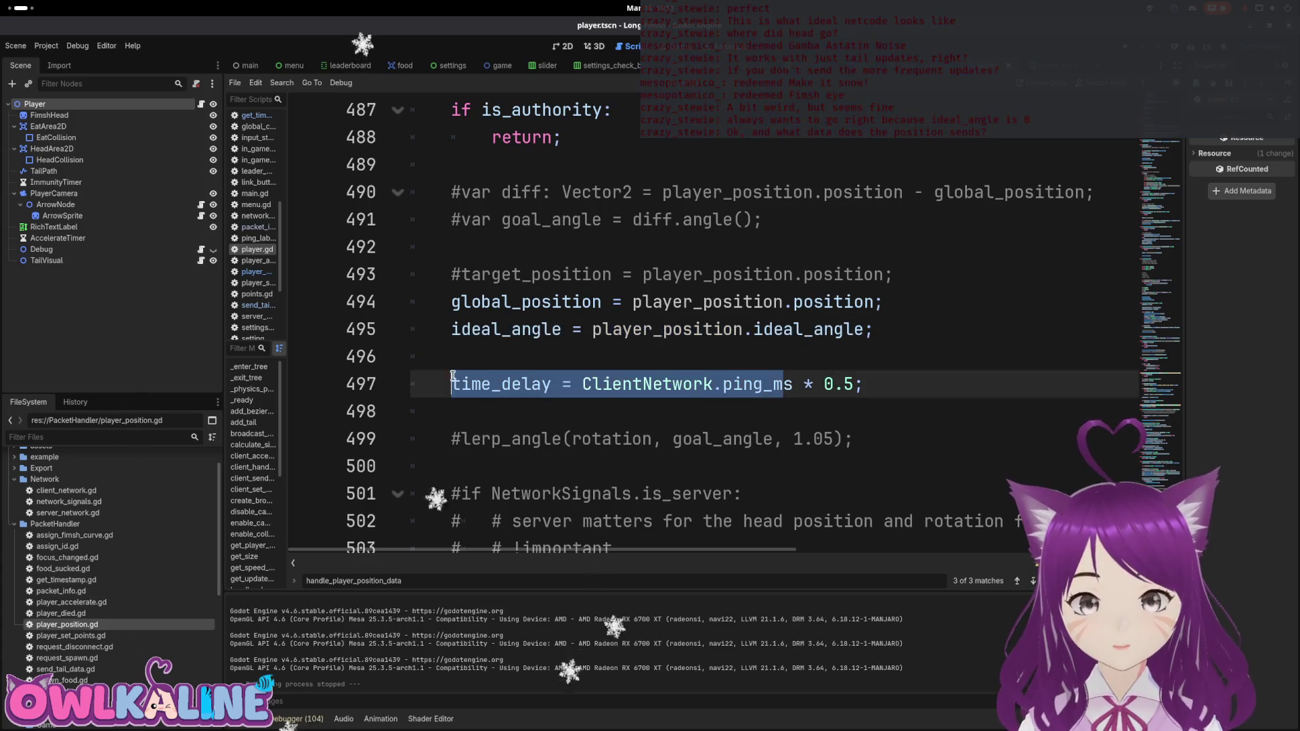
scroll(666, 390, down, 2)
click(665, 390)
scroll(665, 390, down, 4)
scroll(667, 390, up, 6)
scroll(675, 387, down, 1)
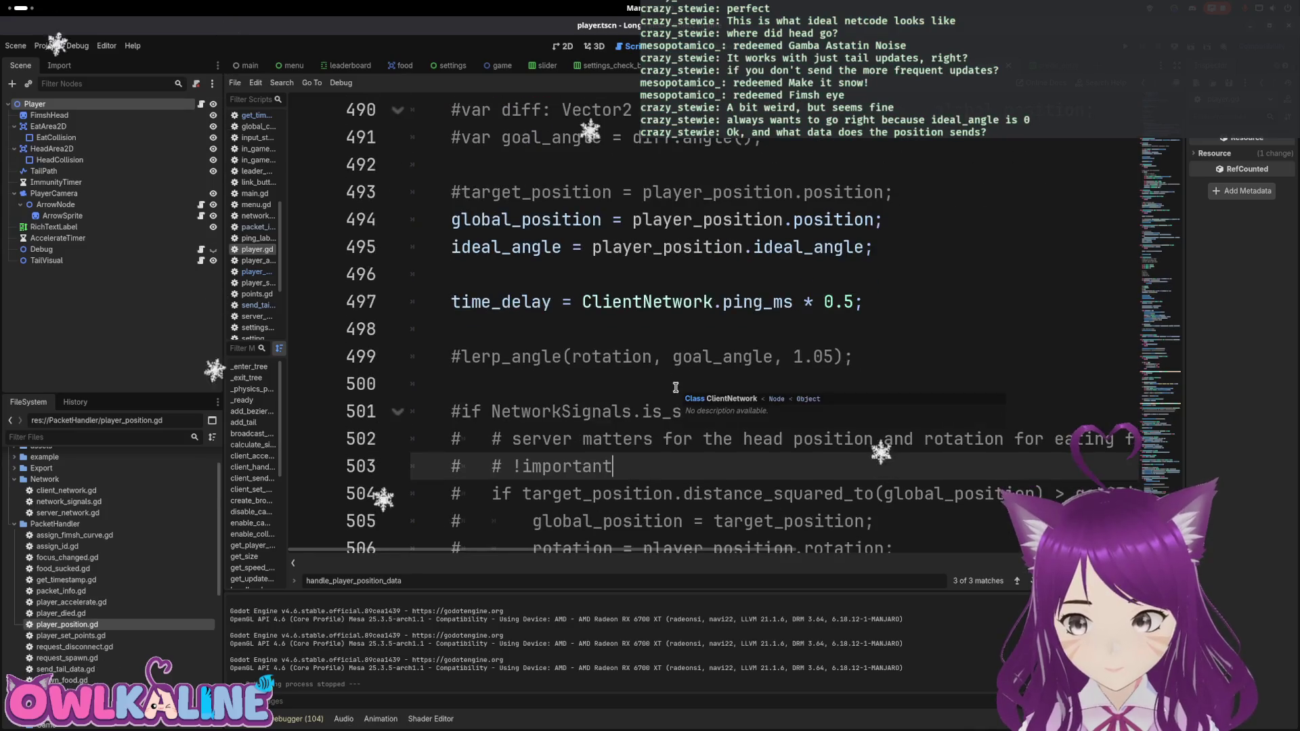
scroll(689, 387, up, 7)
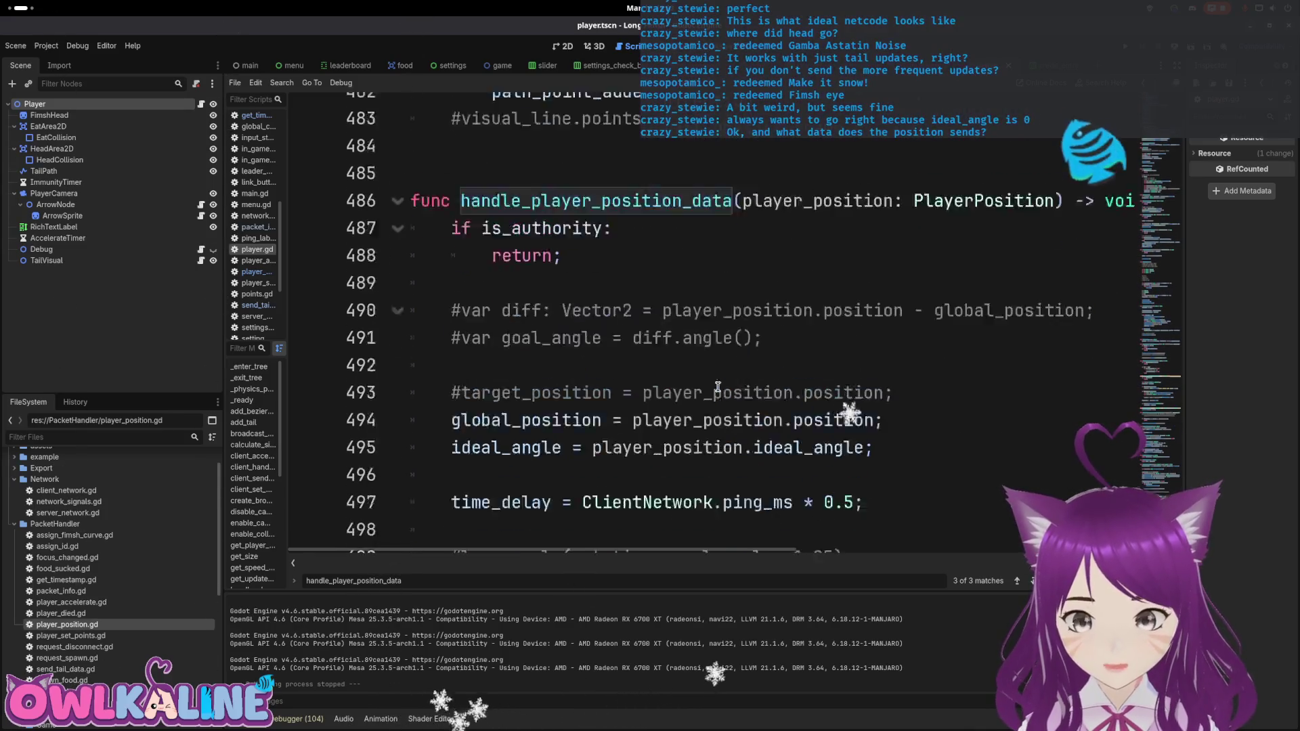
scroll(717, 387, up, 10)
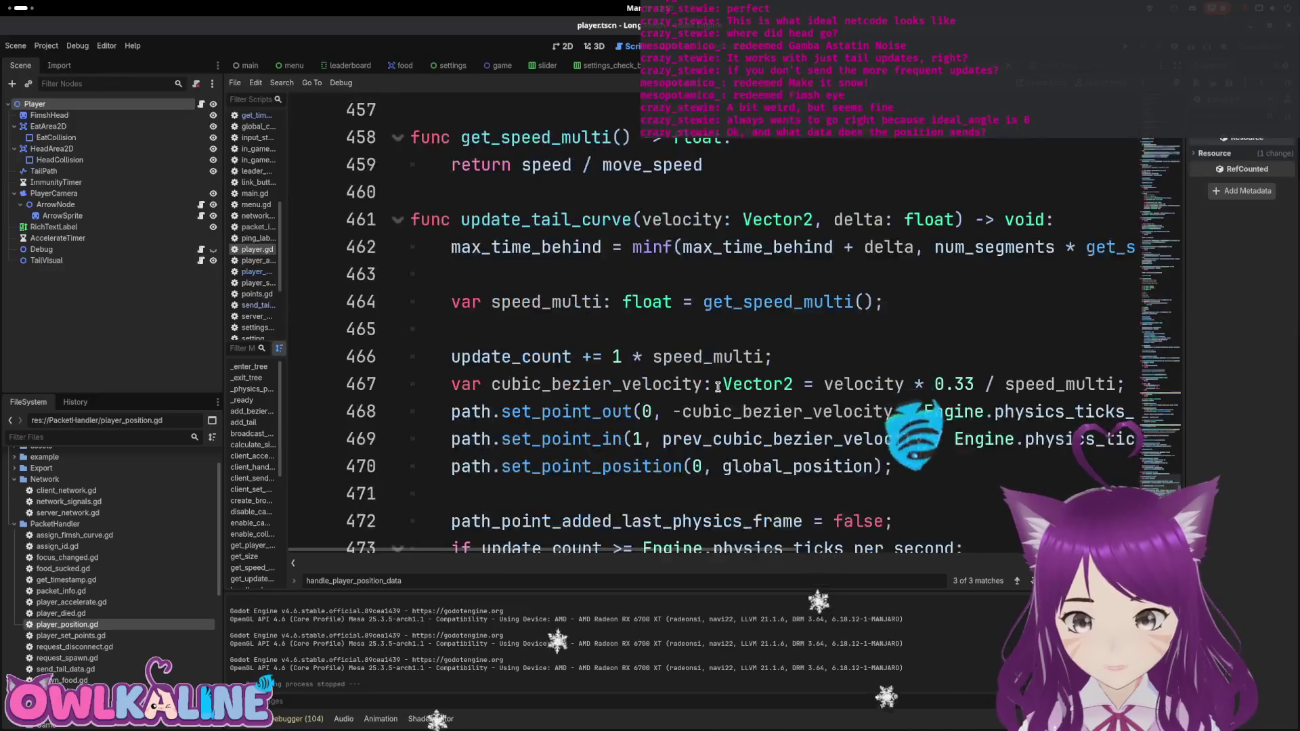
scroll(717, 387, up, 5)
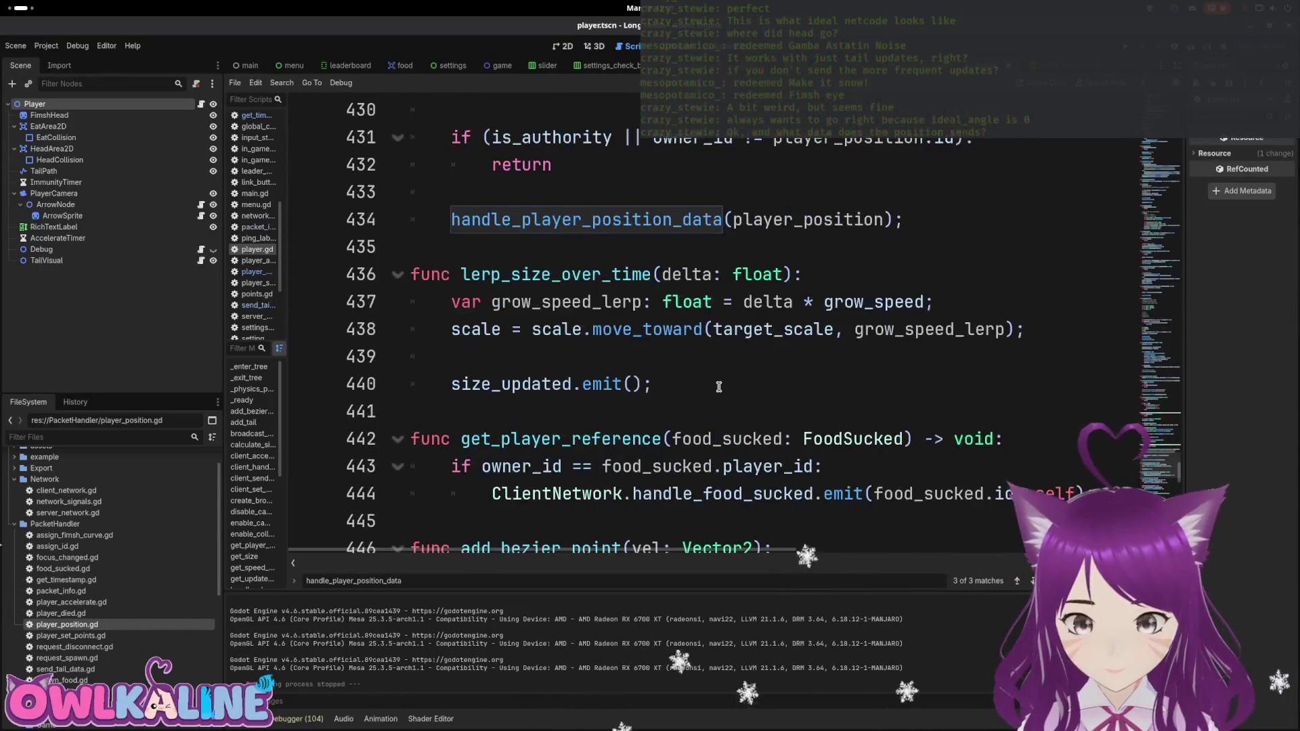
scroll(719, 387, up, 4)
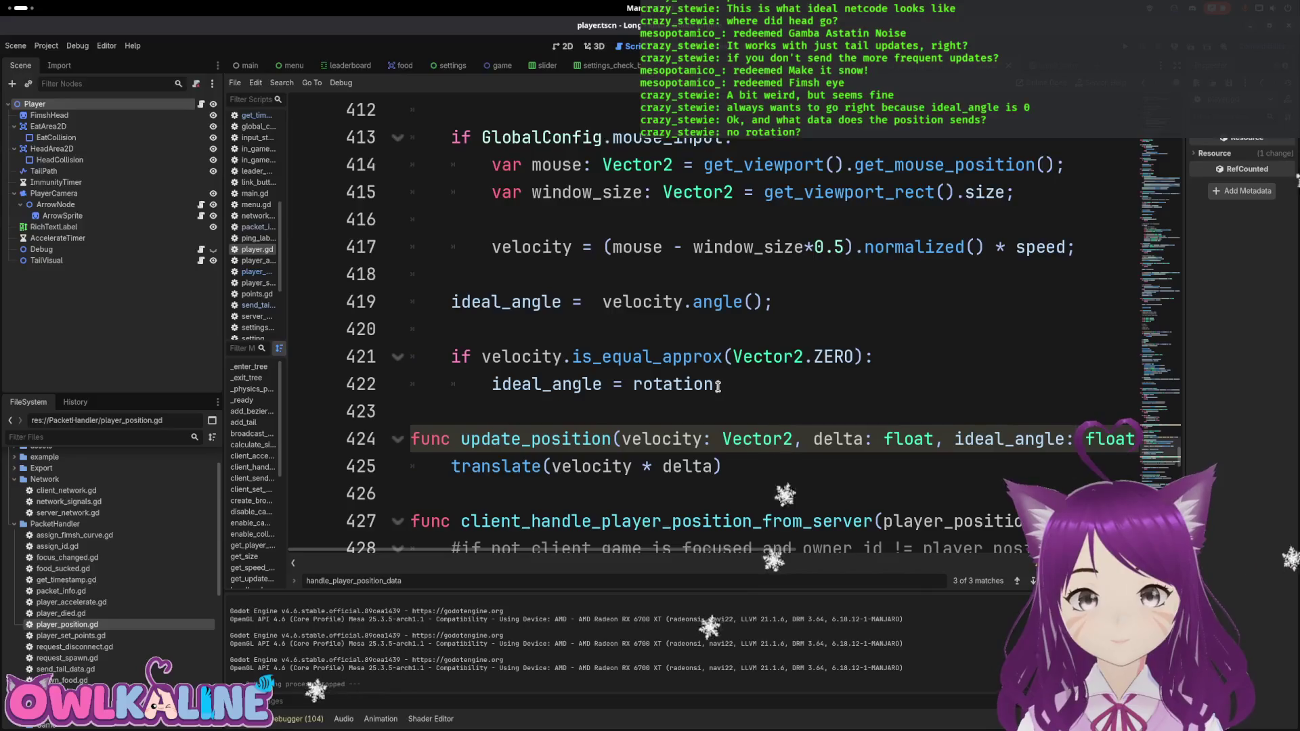
scroll(718, 386, up, 7)
scroll(717, 387, up, 7)
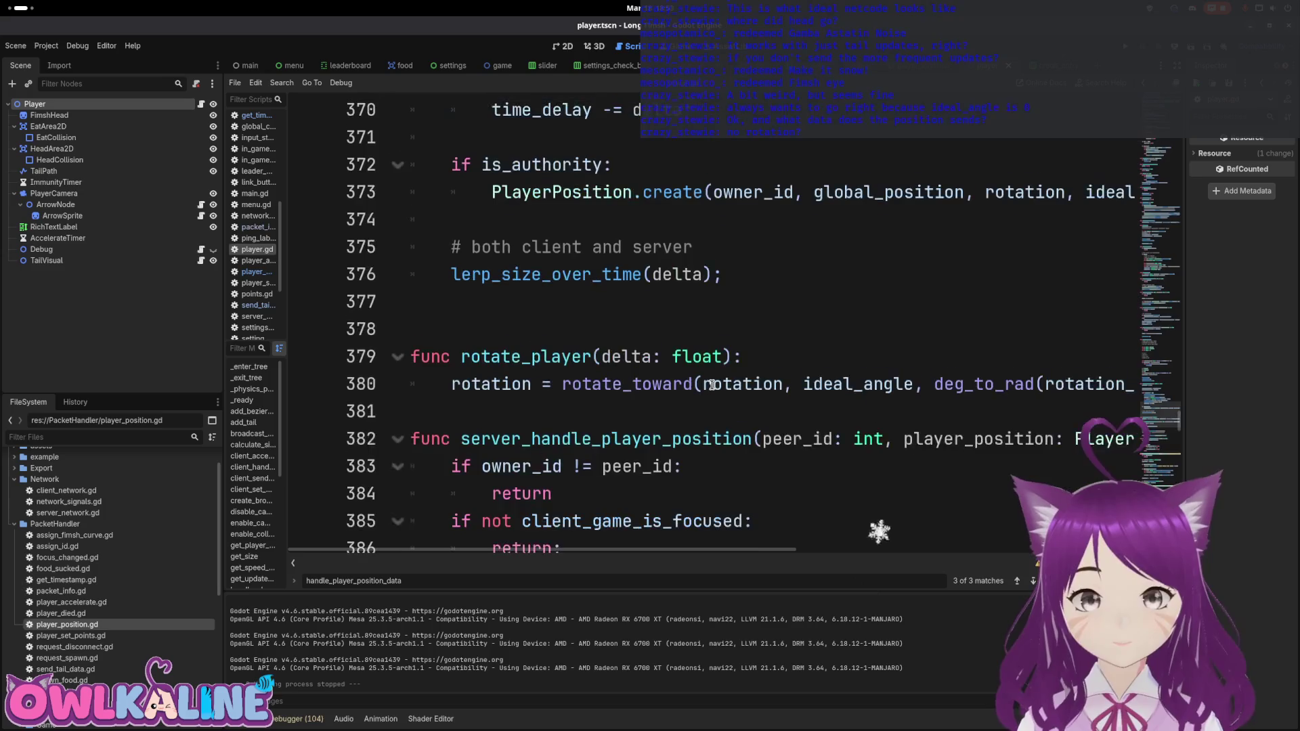
scroll(712, 385, up, 2)
scroll(661, 379, up, 1)
double_click(564, 439)
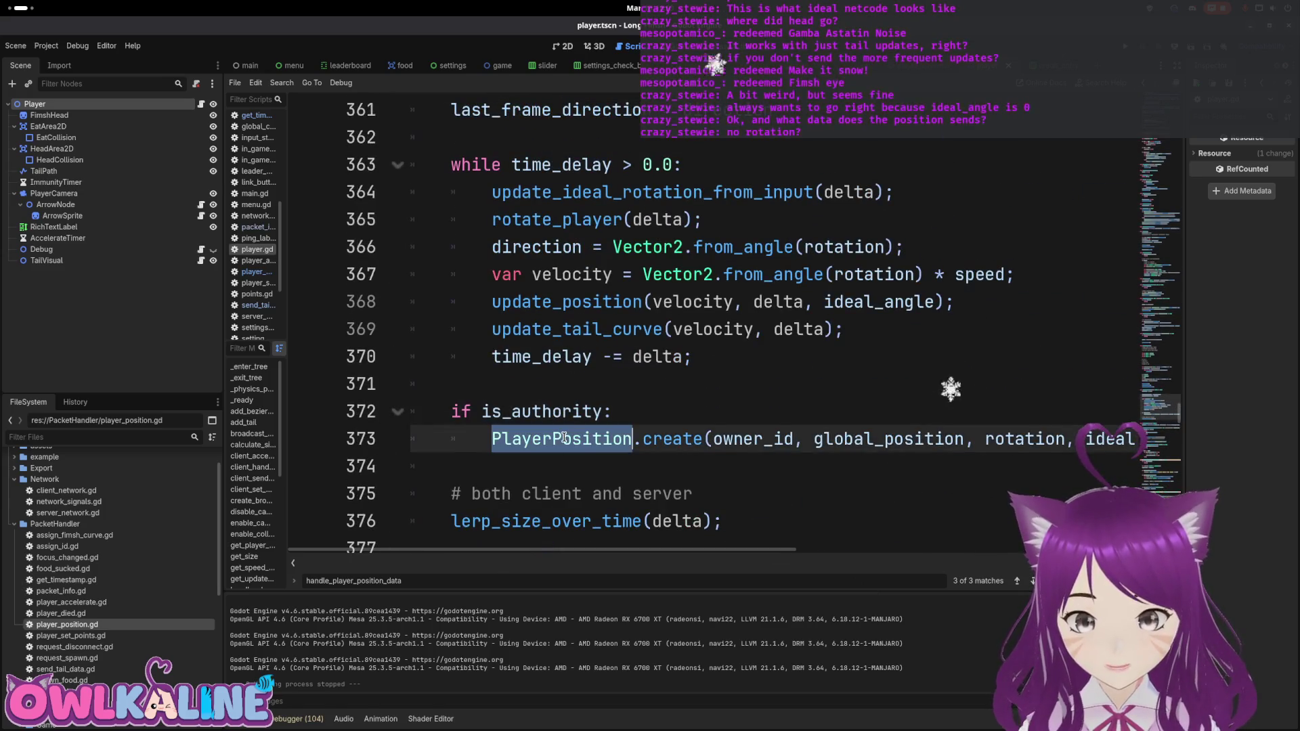
scroll(582, 474, right, 5)
click(561, 436)
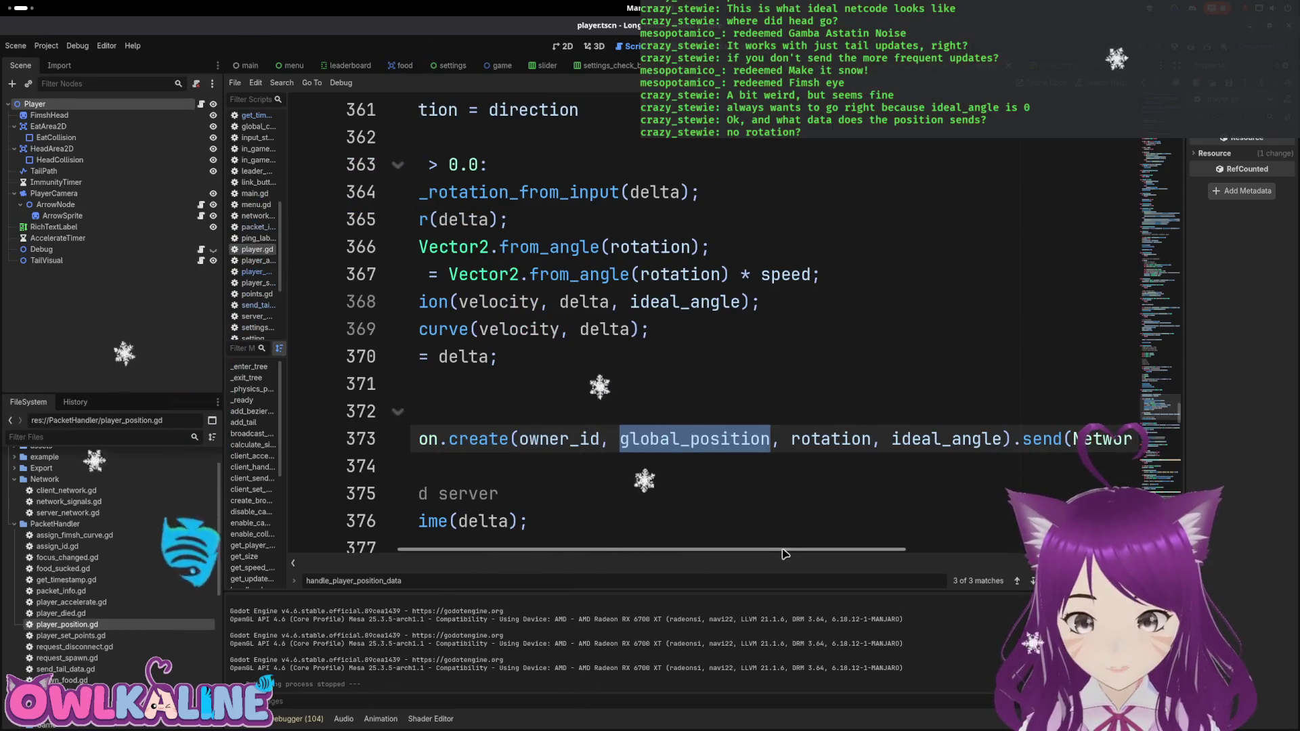
double_click(831, 439)
mouse_move(790, 554)
mouse_down()
mouse_move(726, 554)
mouse_move(800, 554)
mouse_up()
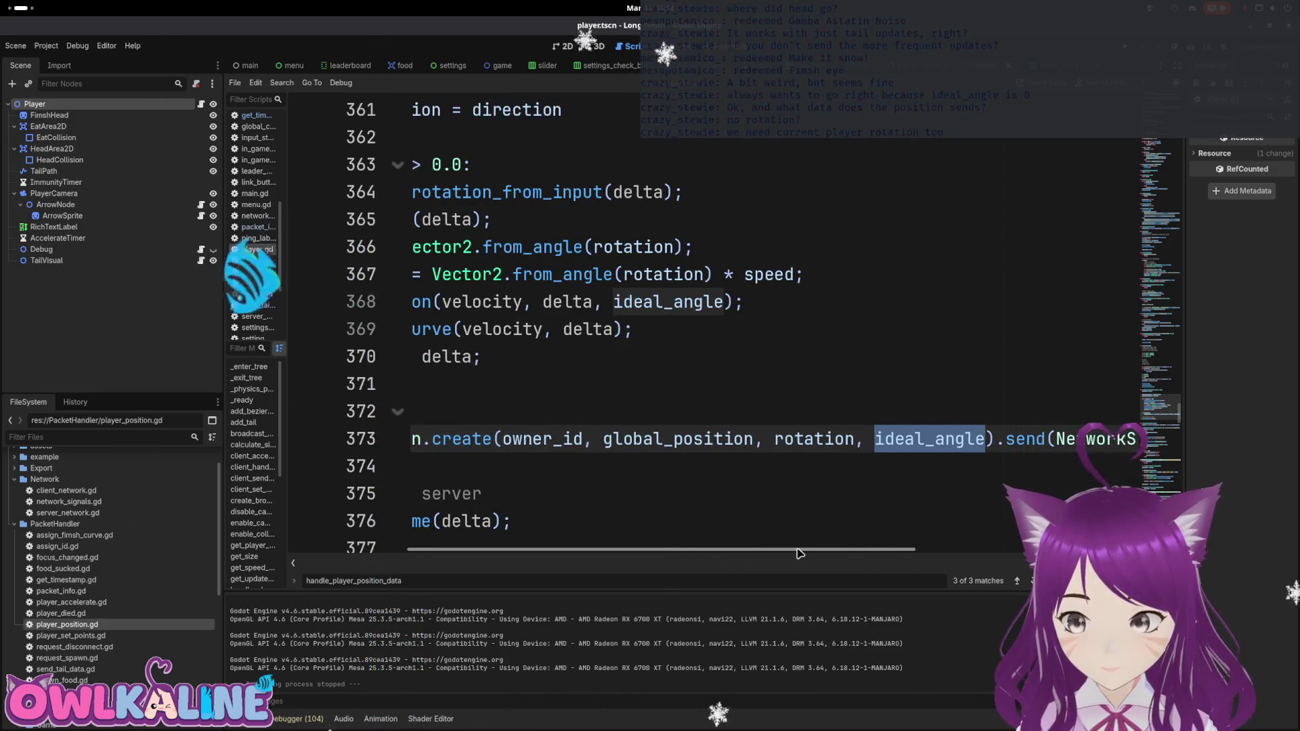
scroll(761, 448, down, 1)
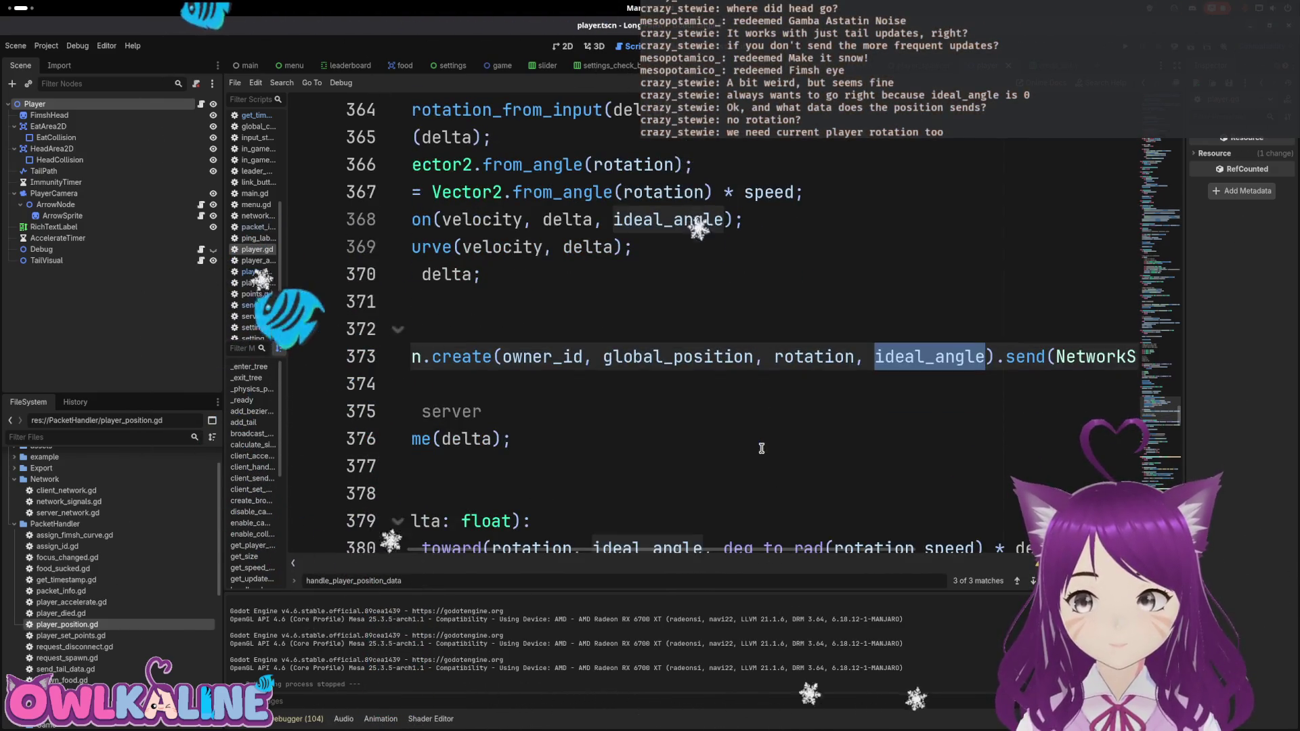
double_click(816, 364)
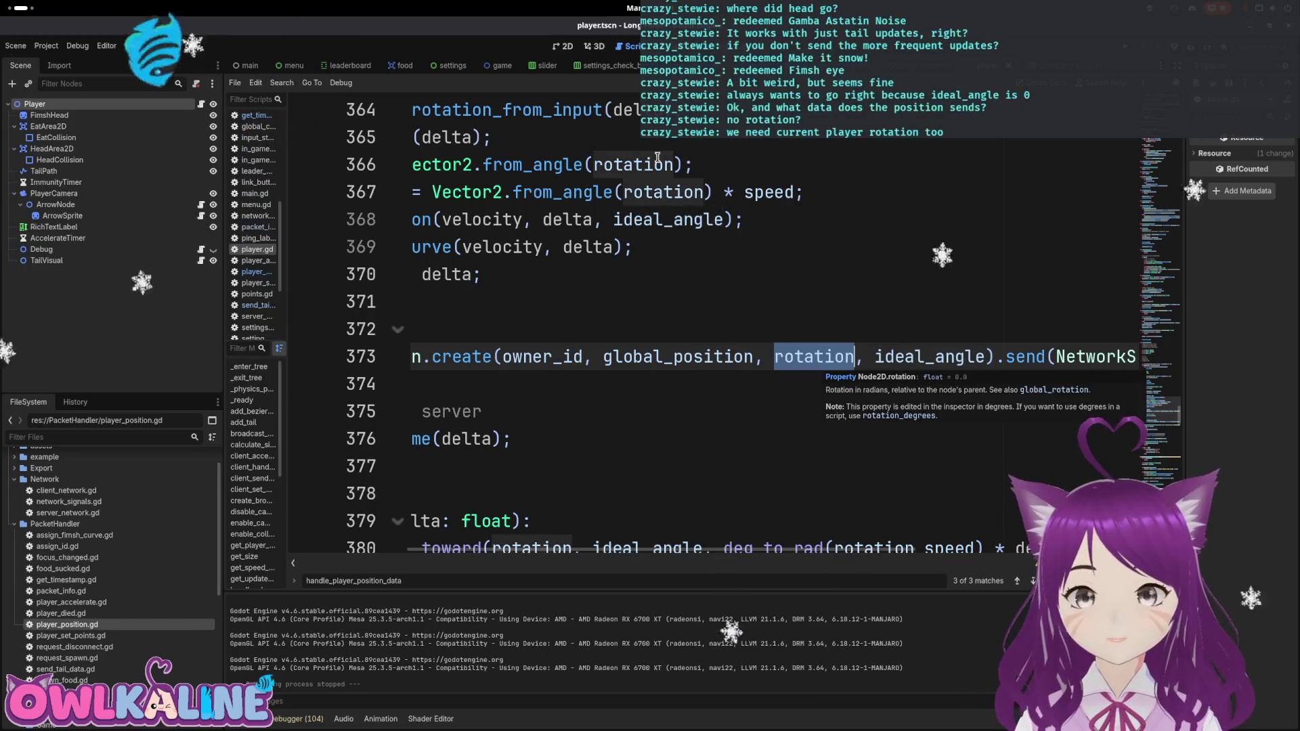
mouse_move(796, 550)
mouse_down()
mouse_move(677, 549)
mouse_move(863, 545)
mouse_move(641, 545)
mouse_move(826, 542)
mouse_move(684, 527)
mouse_up()
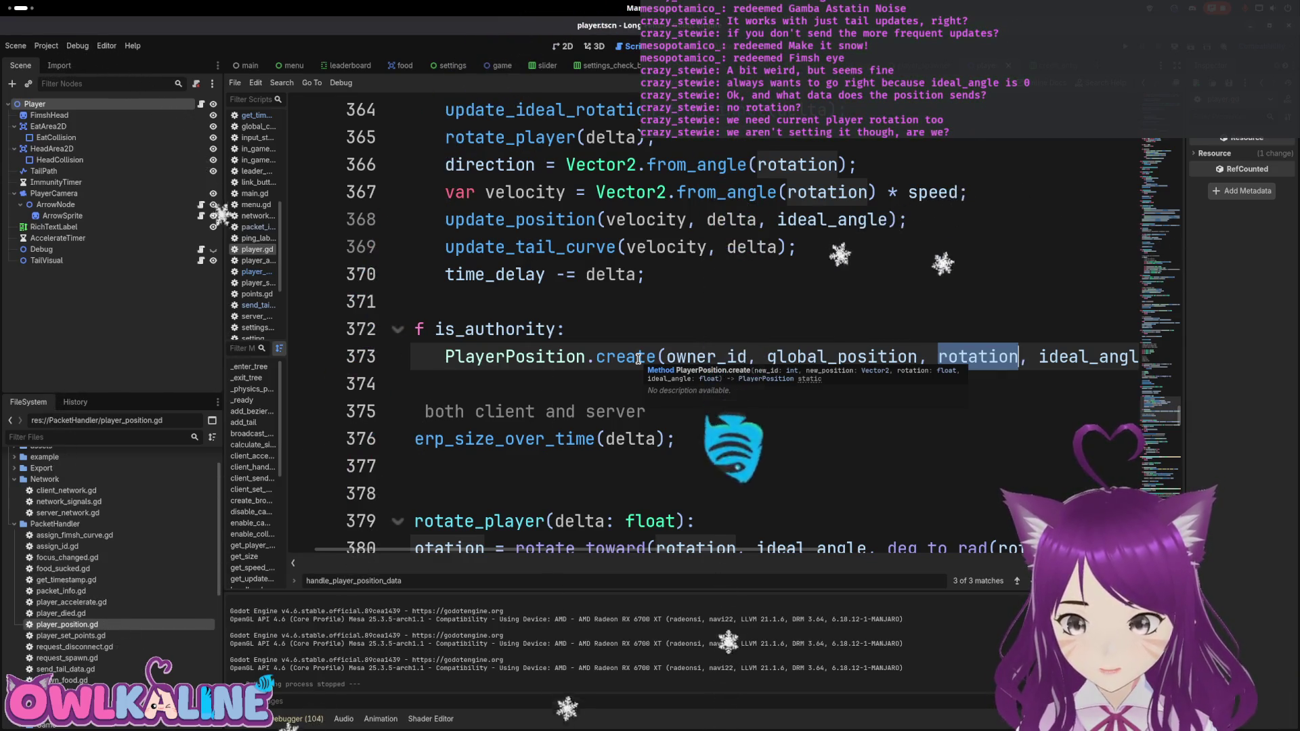
key(Up)
key(Up)
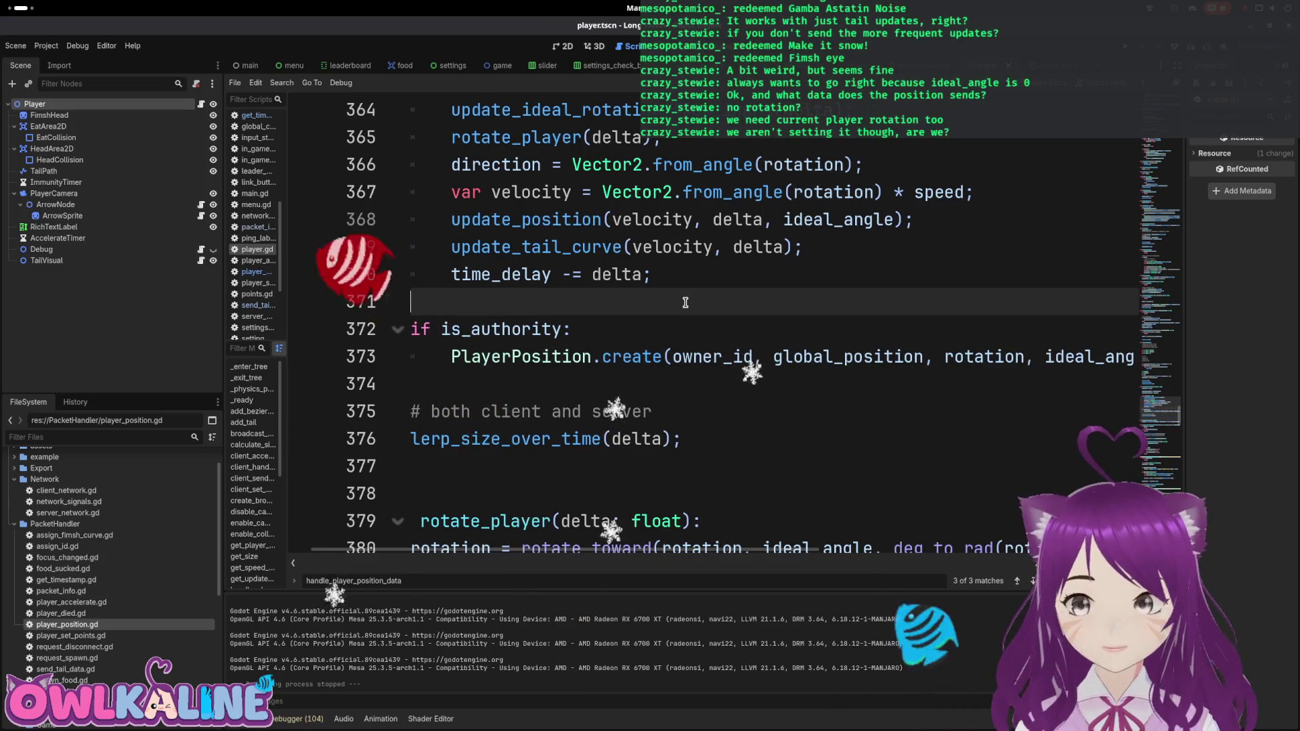
double_click(846, 362)
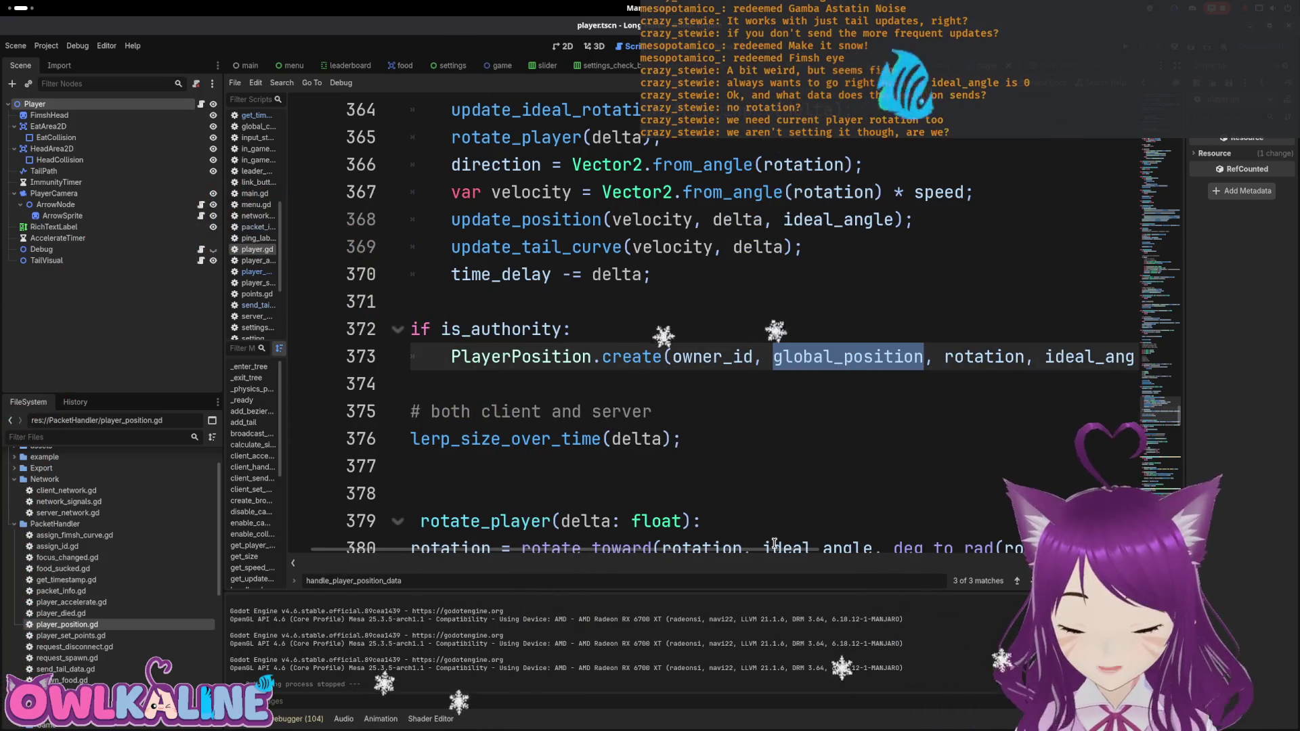
scroll(775, 515, right, 3)
scroll(774, 494, left, 5)
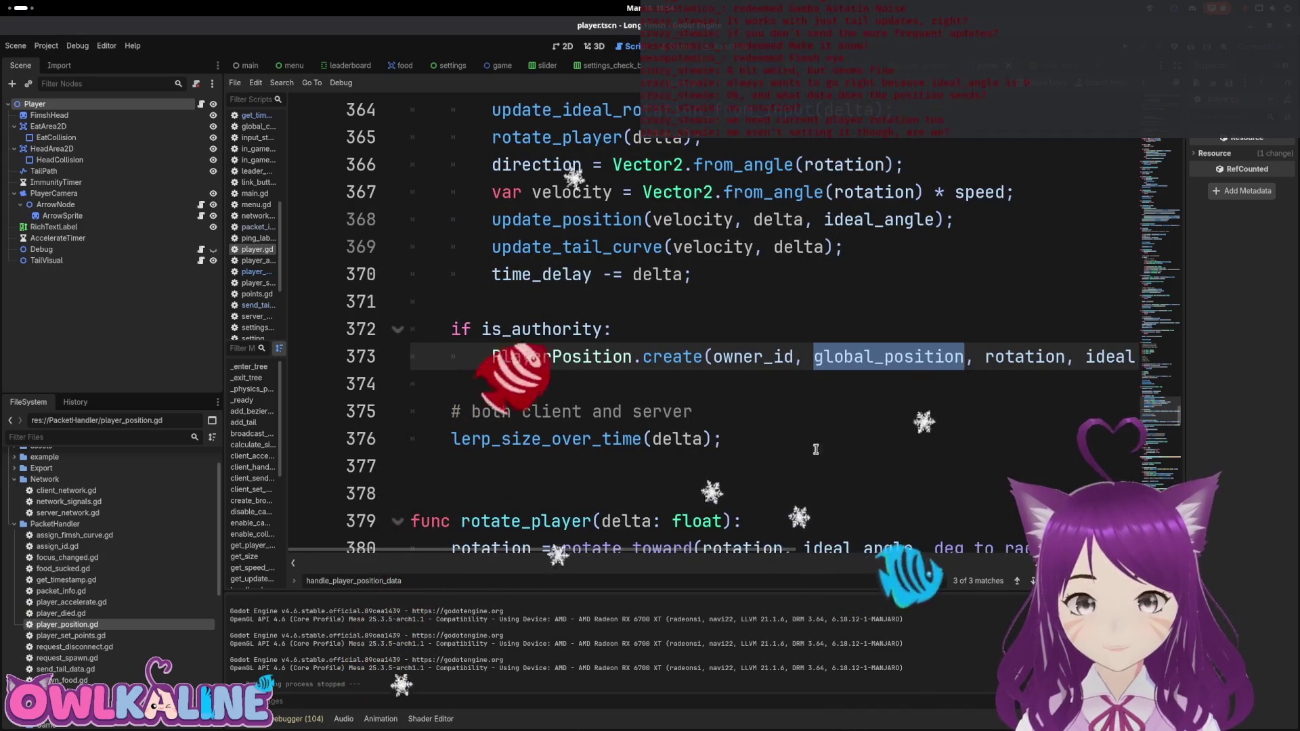
scroll(773, 482, up, 2)
double_click(562, 296)
scroll(662, 375, down, 2)
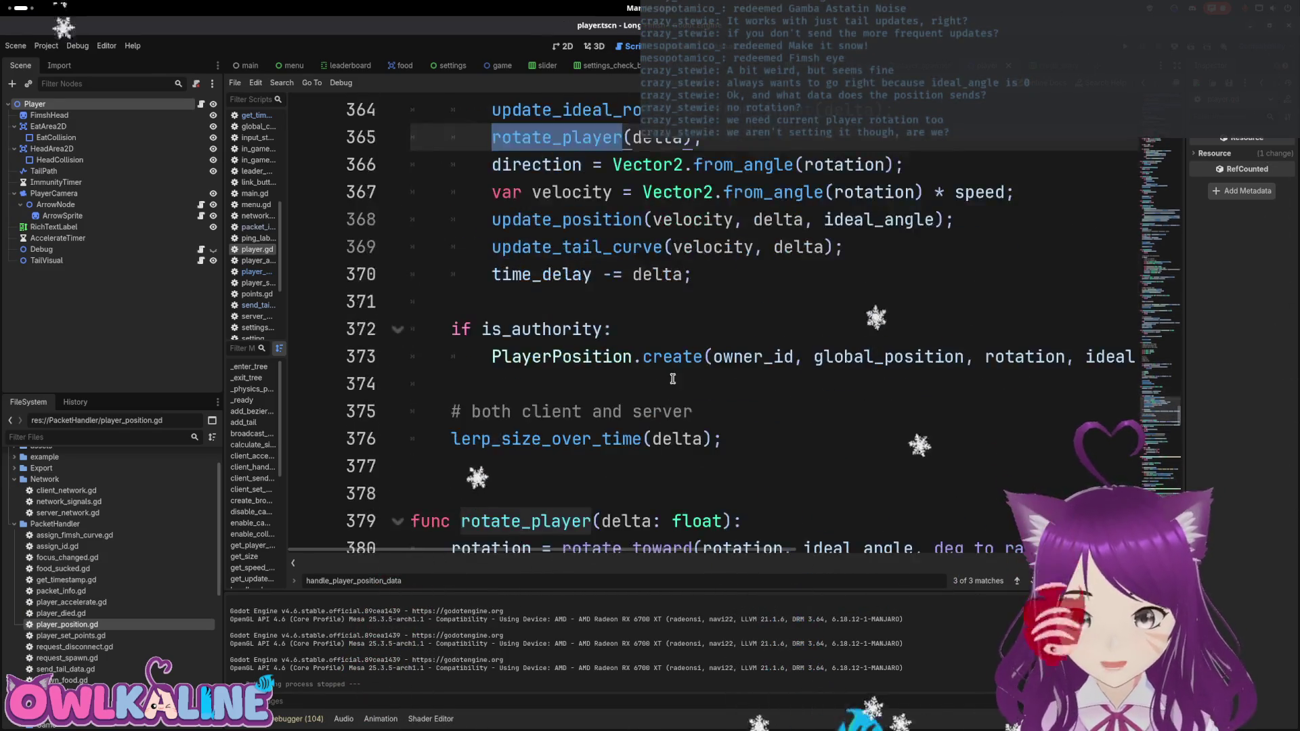
scroll(662, 375, down, 2)
double_click(491, 384)
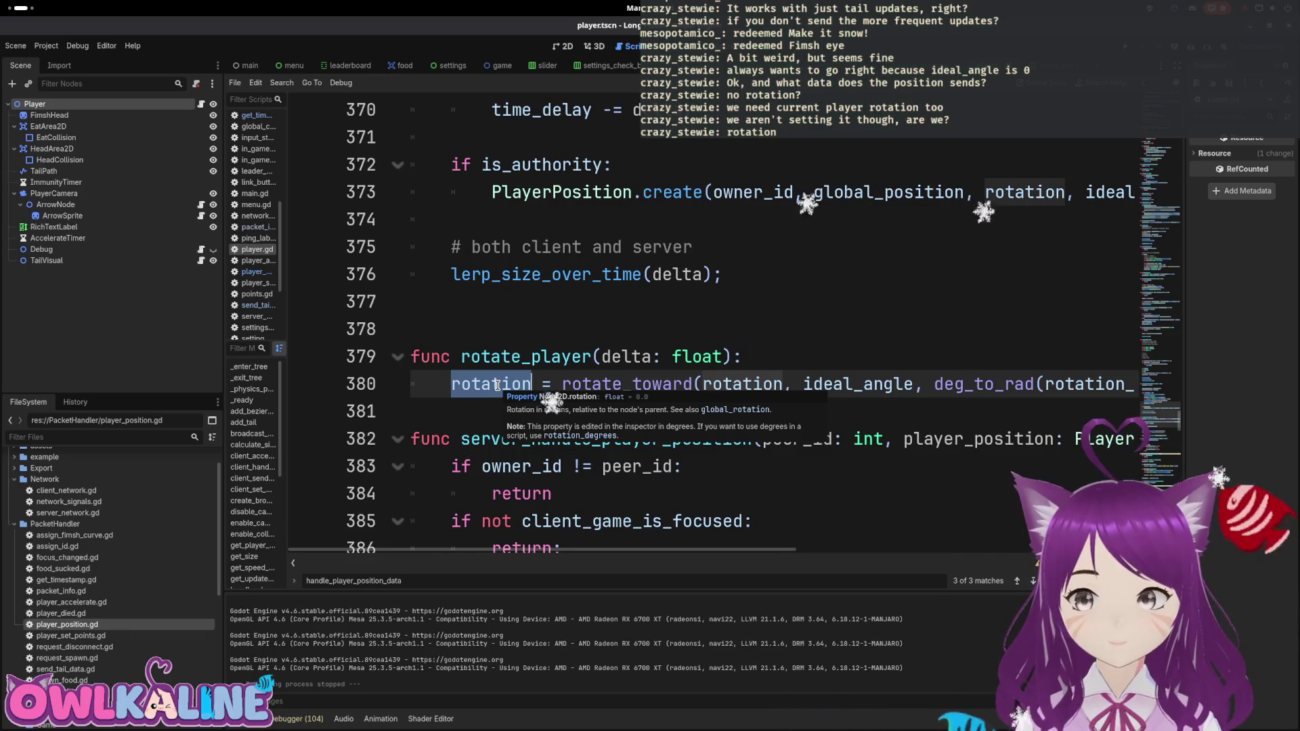
double_click(497, 384)
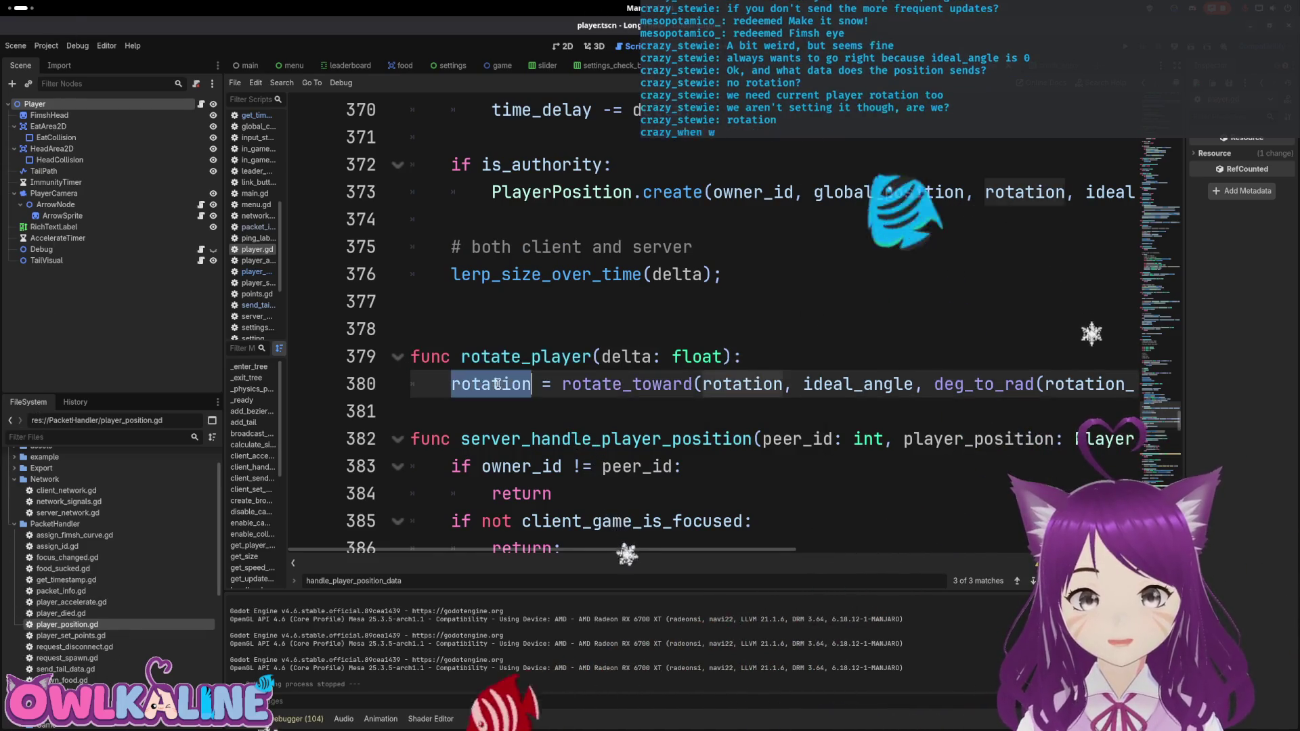
scroll(550, 349, up, 2)
scroll(644, 206, up, 1)
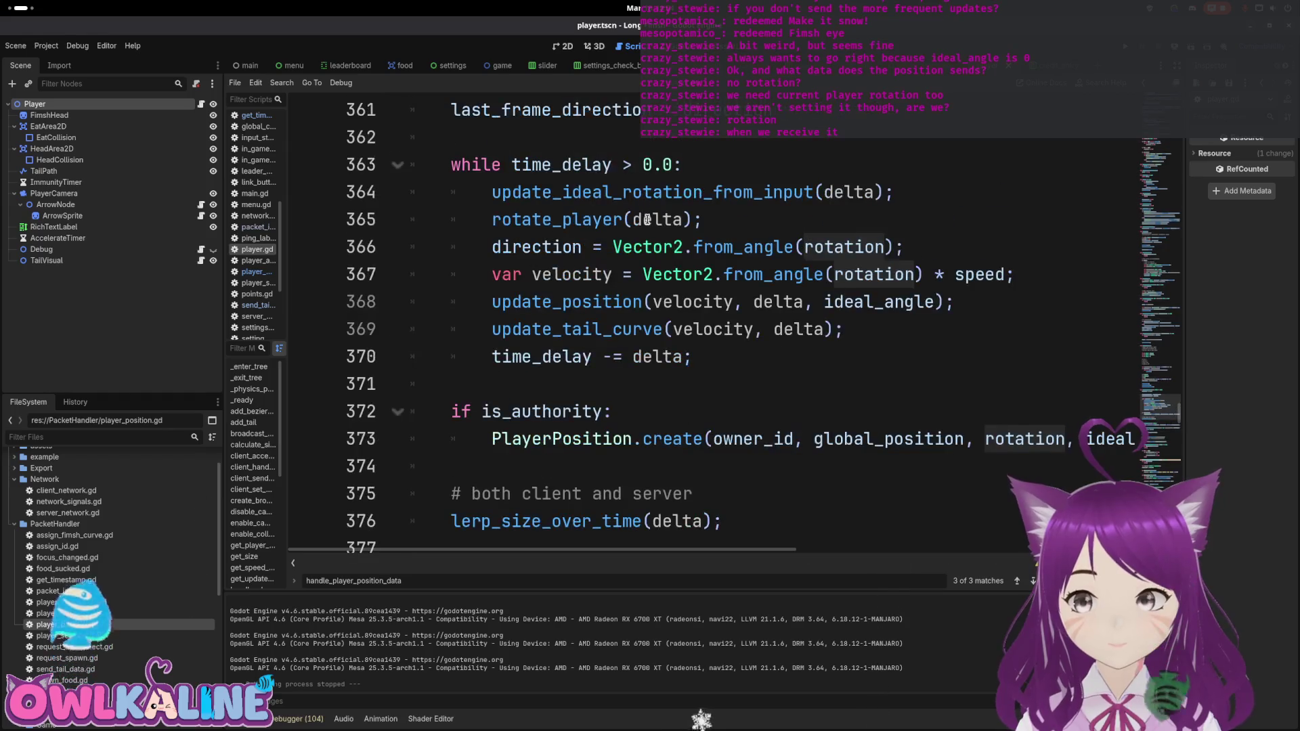
scroll(650, 227, down, 4)
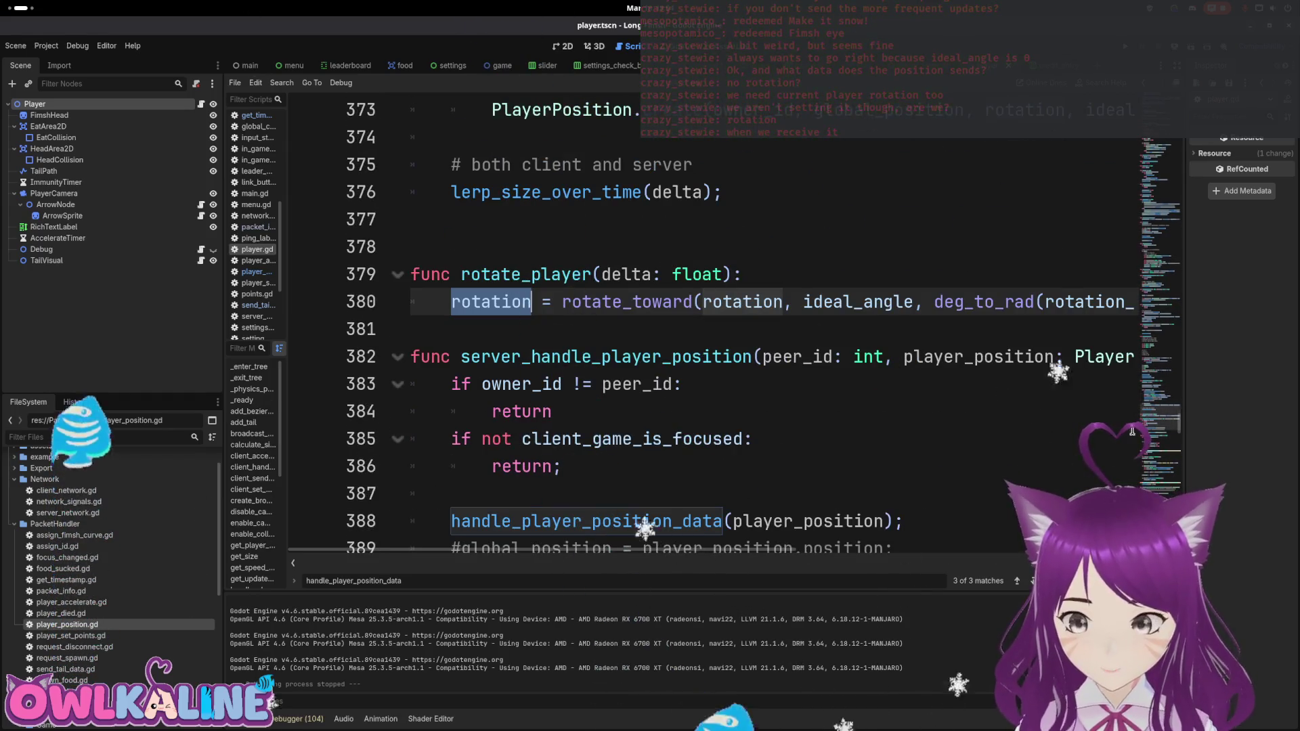
click(1166, 430)
scroll(902, 483, up, 6)
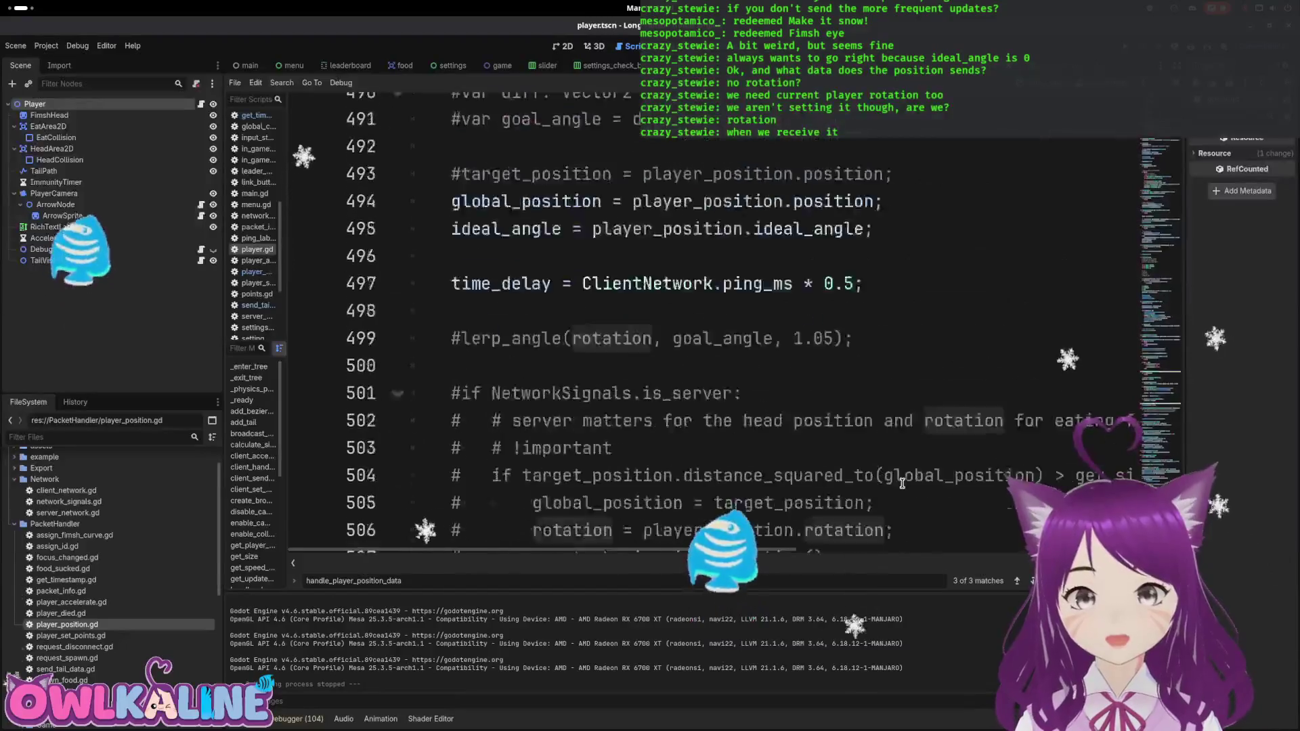
scroll(920, 413, up, 1)
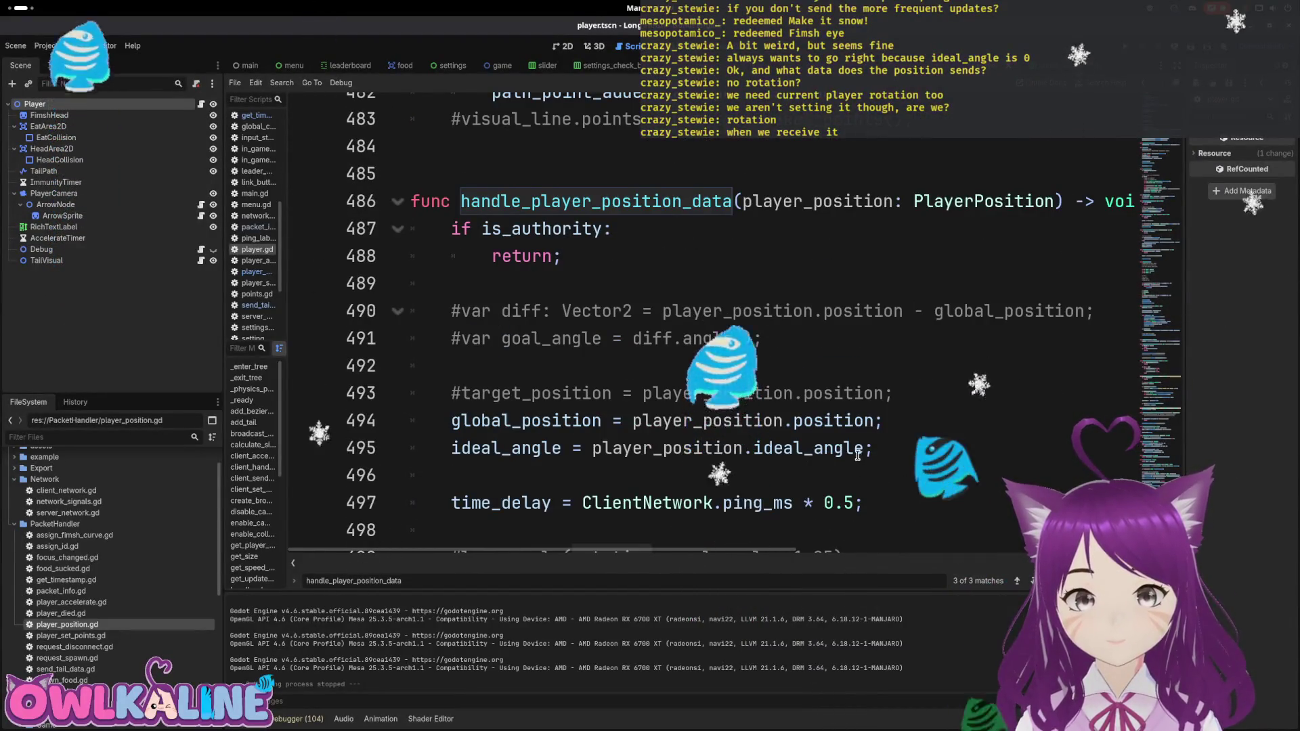
scroll(944, 331, down, 1)
click(944, 331)
key(Return)
Step: Add 'rotation = player_position.rotation;' in handle_player_position_data
text(r)
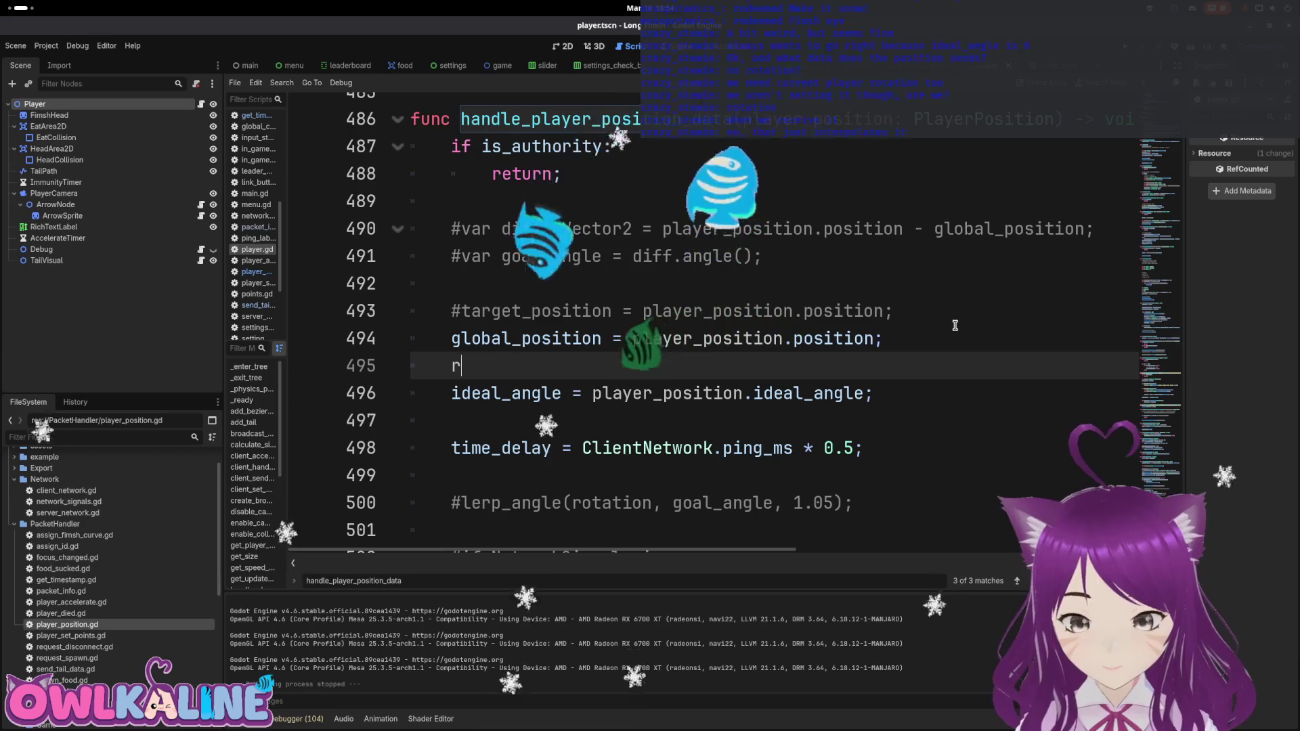
text(otation = player)
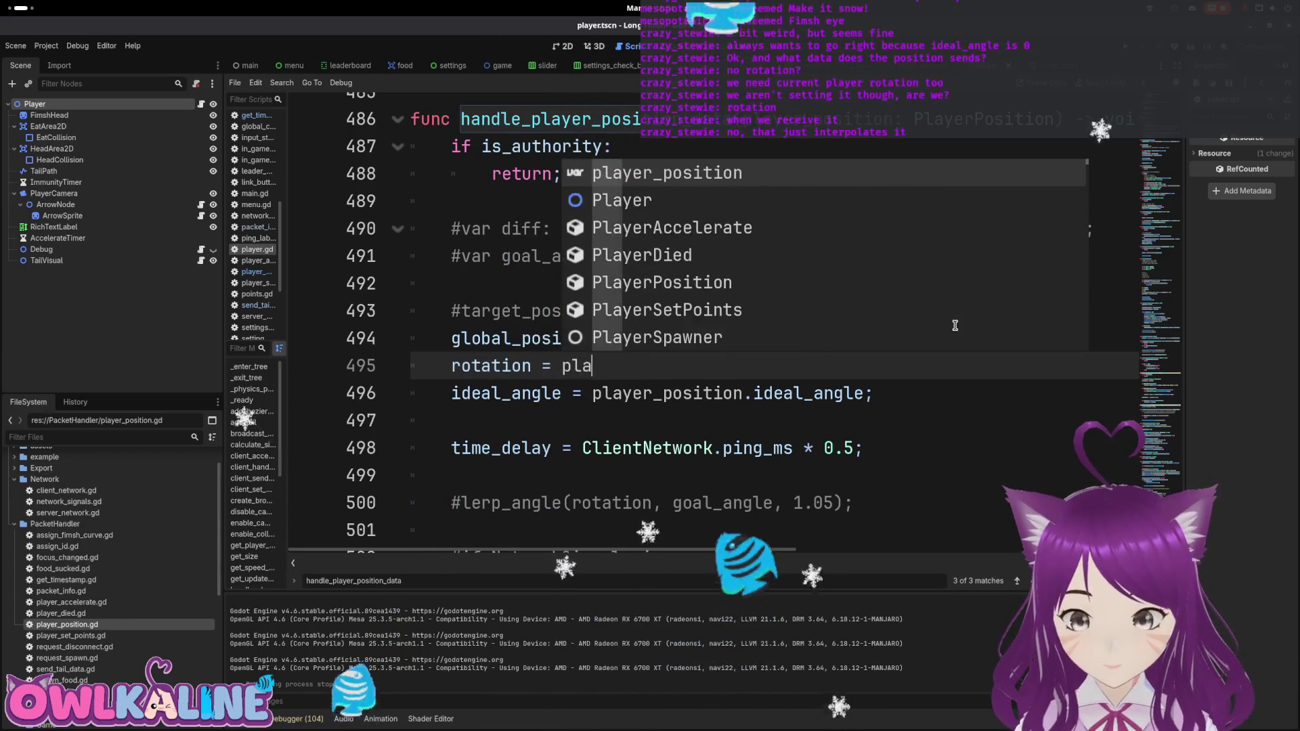
key(Return)
text(.ro)
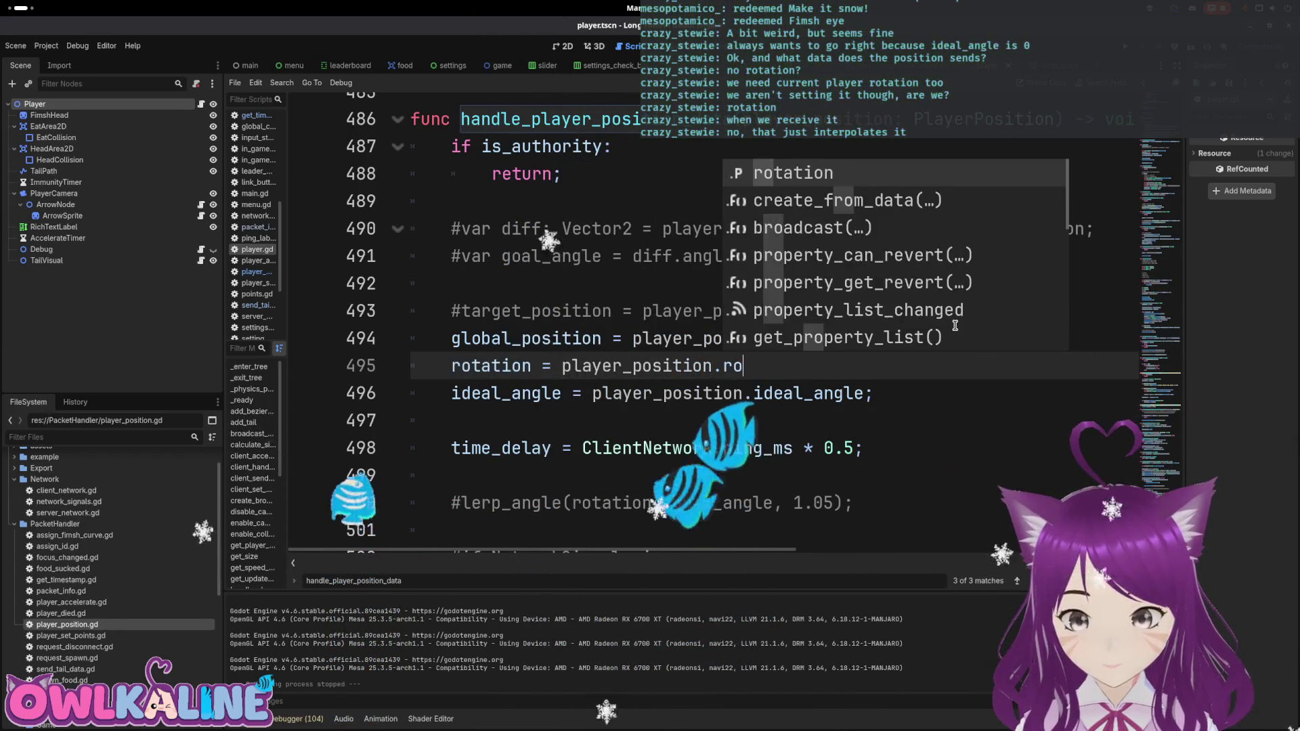
key(Return)
text(;)
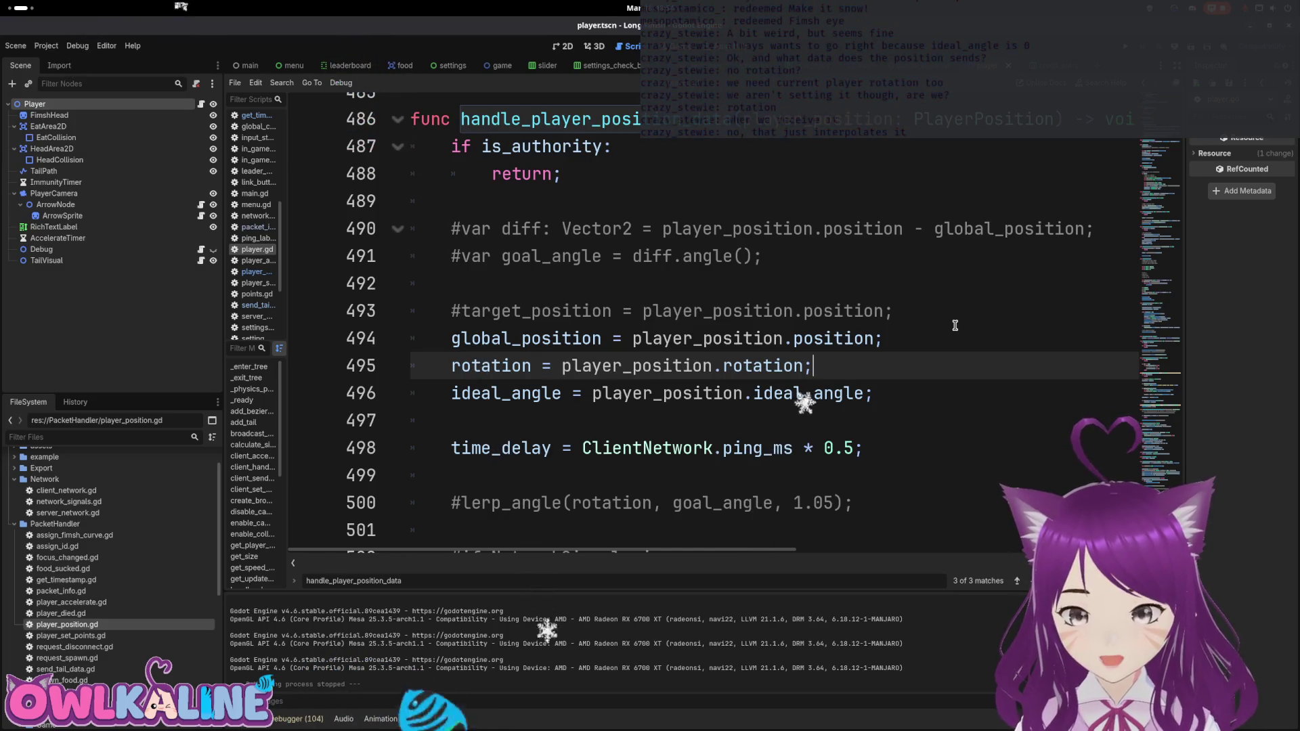
Step: Add 'reset_physics_interpolation();' after the ideal_angle line, then run the project
key(Down)
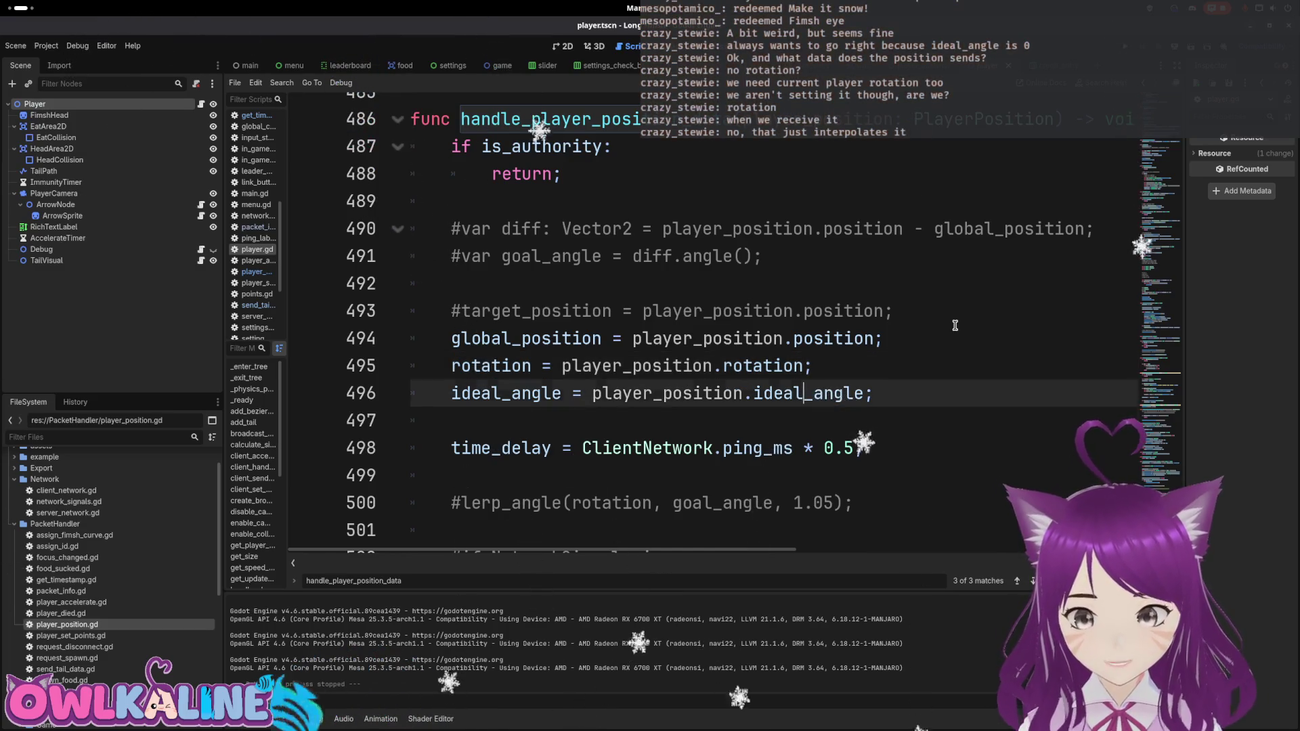
key(Return)
key(Return)
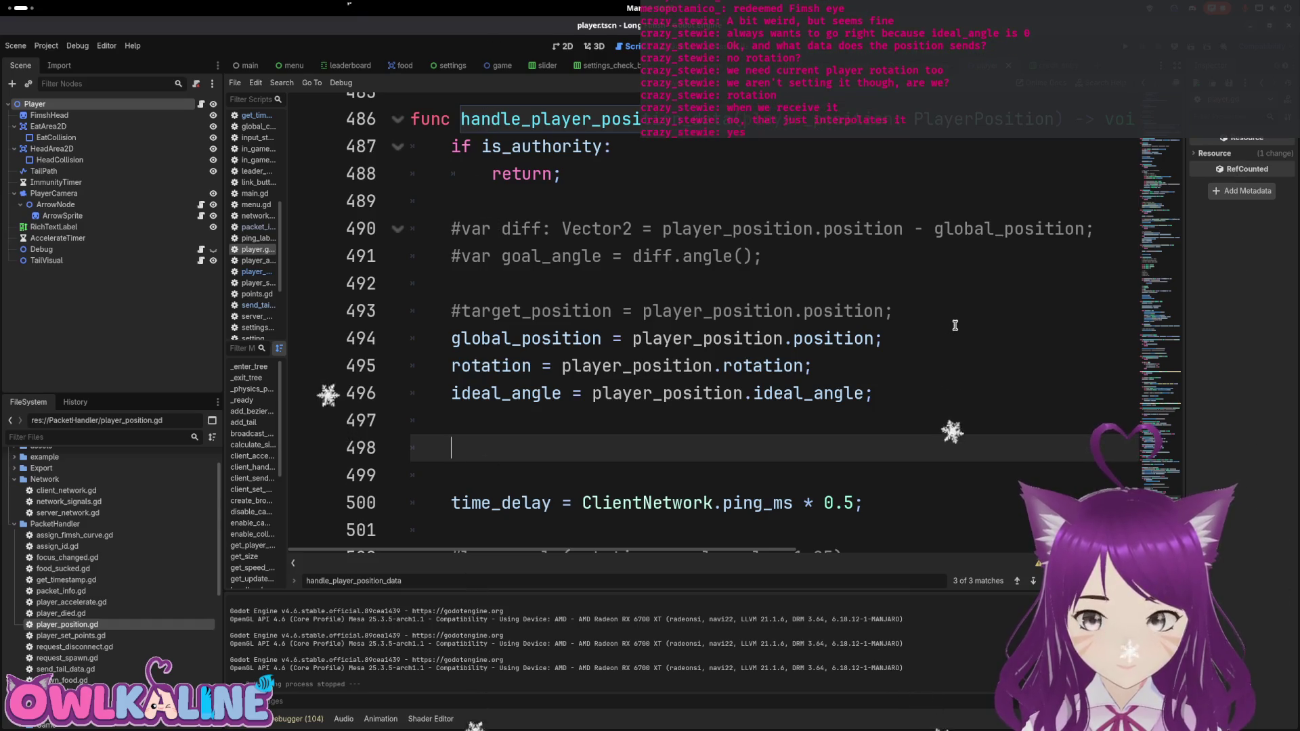
text(res)
key(Down)
key(Return)
text(;)
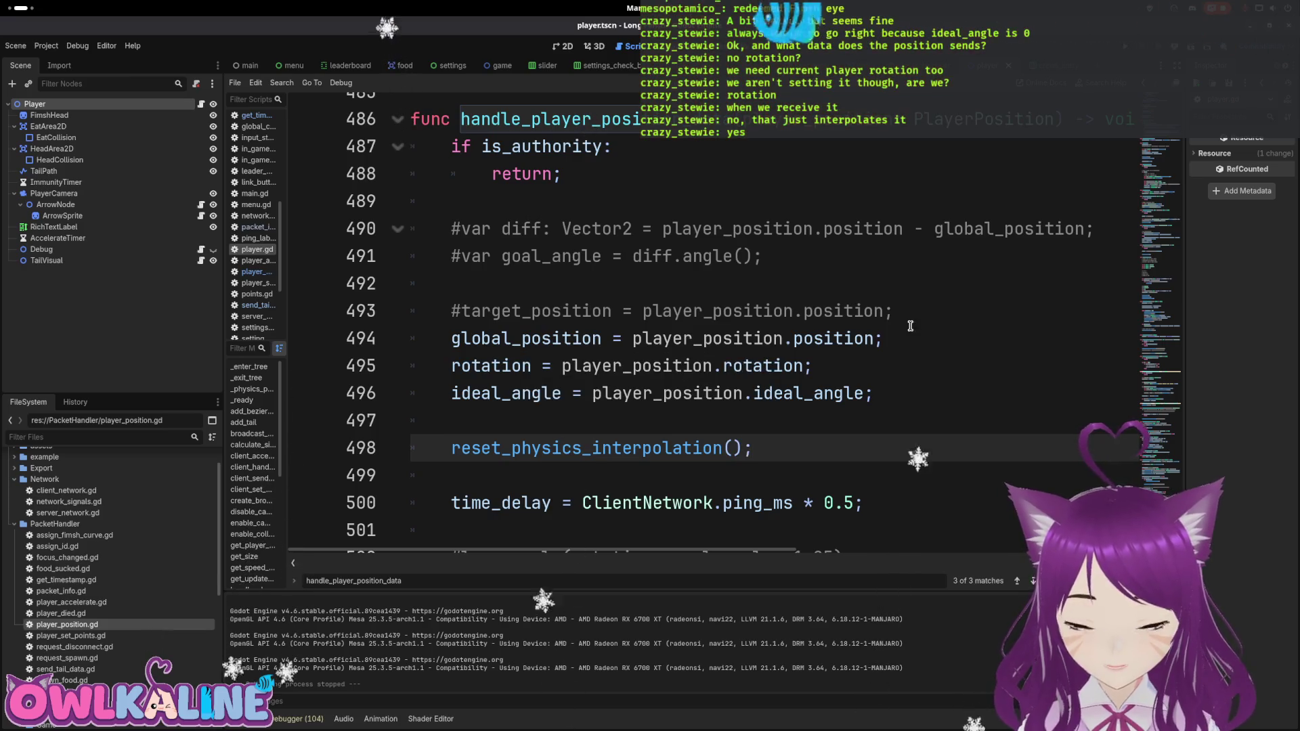
key(F5)
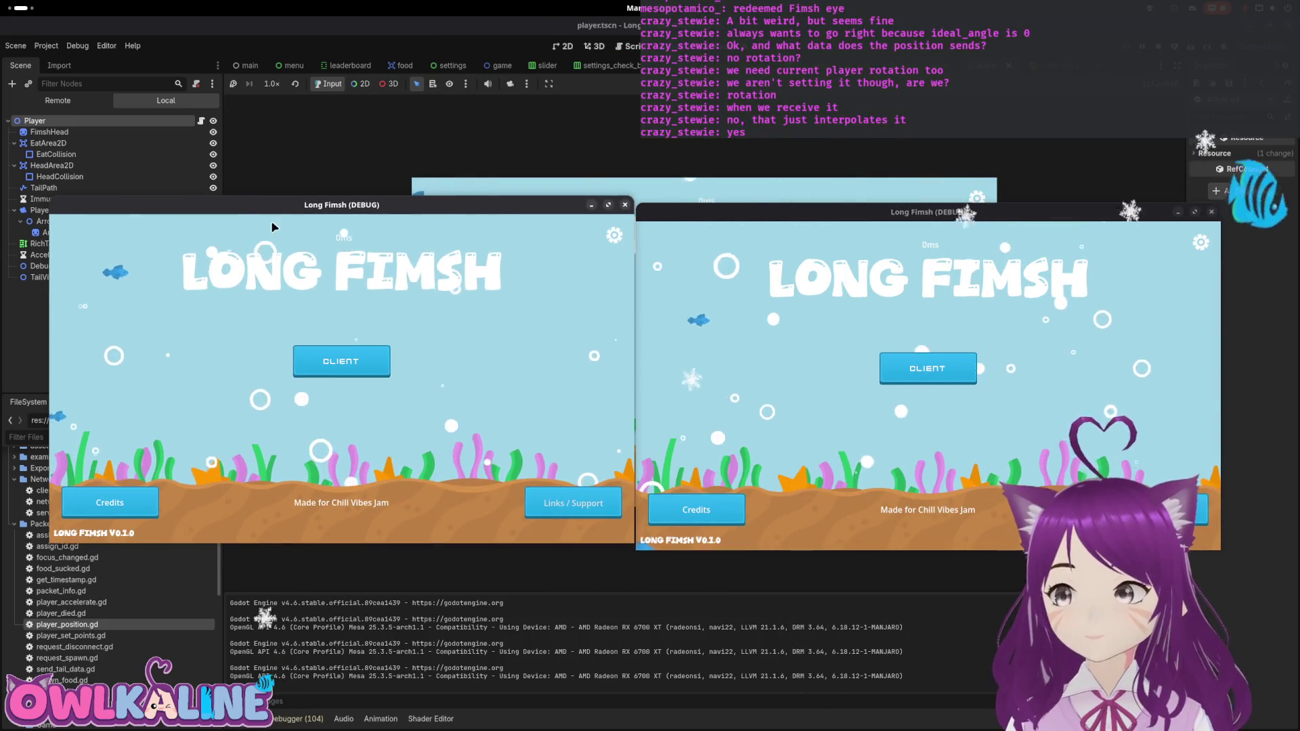
Step: Play in the right window, spectate from the left, then restore the window and stop the game
click(905, 367)
click(922, 388)
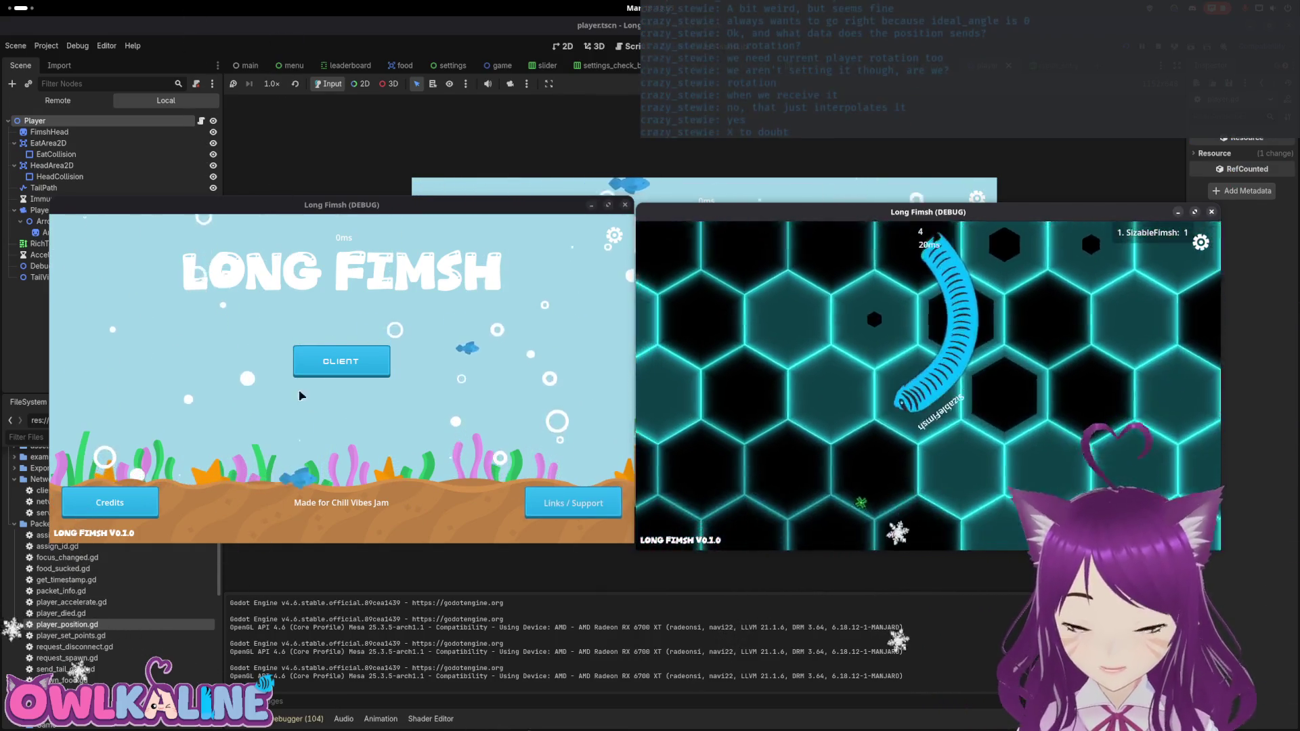
click(332, 362)
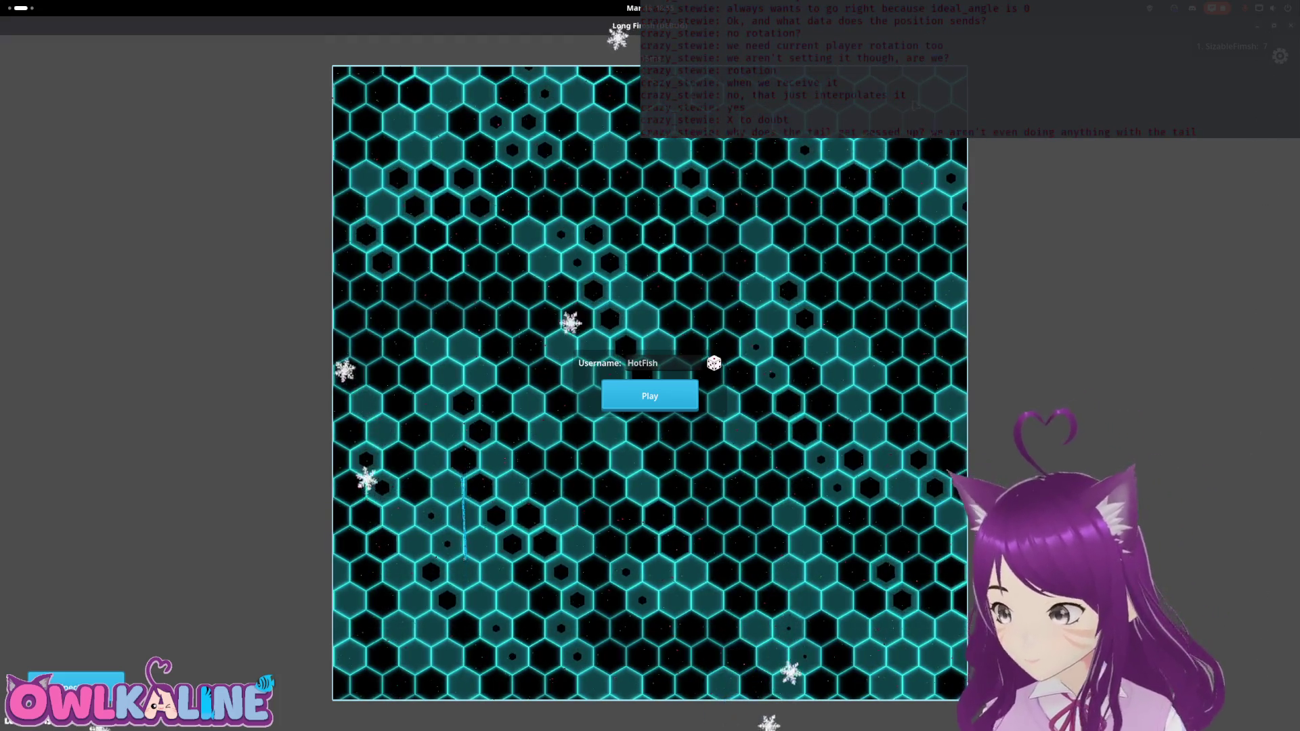
key(super+Down)
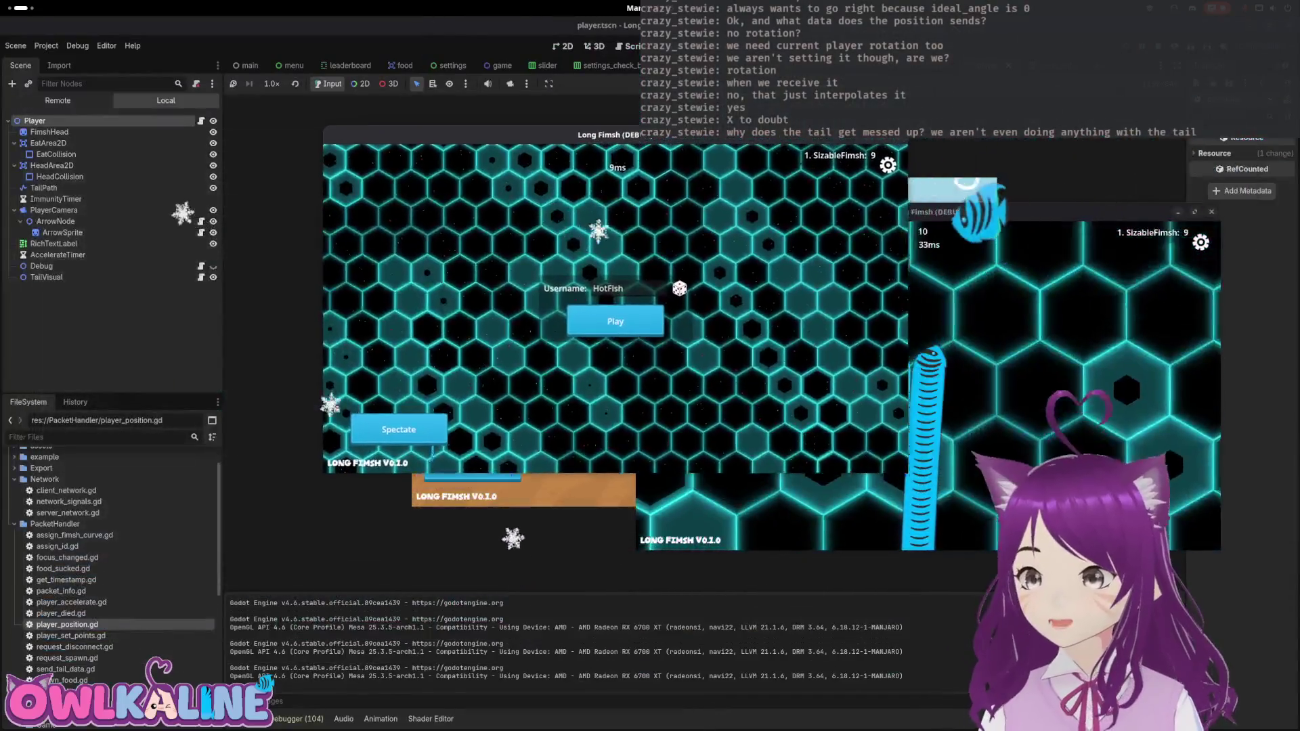
key(F8)
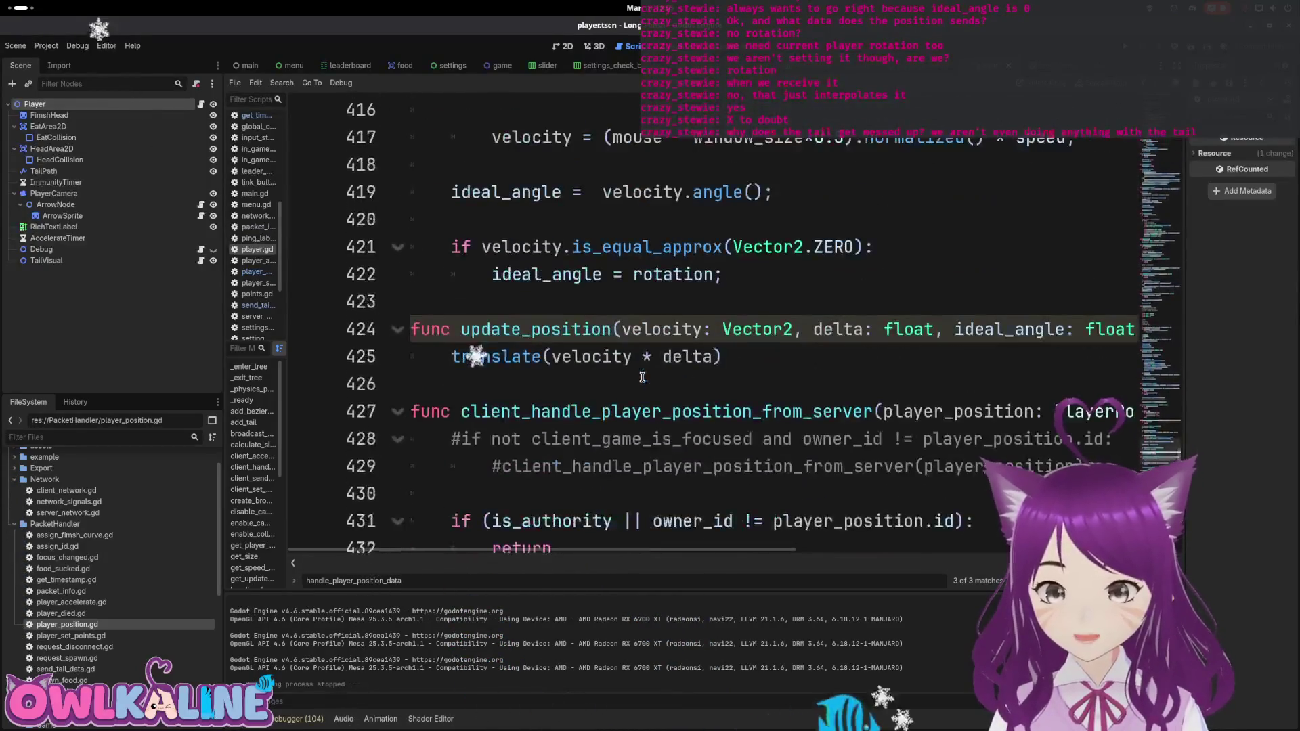
Step: Outdent loop body lines 364–370 under the commented while time_delay line, then run the game
scroll(667, 388, up, 4)
scroll(631, 381, up, 4)
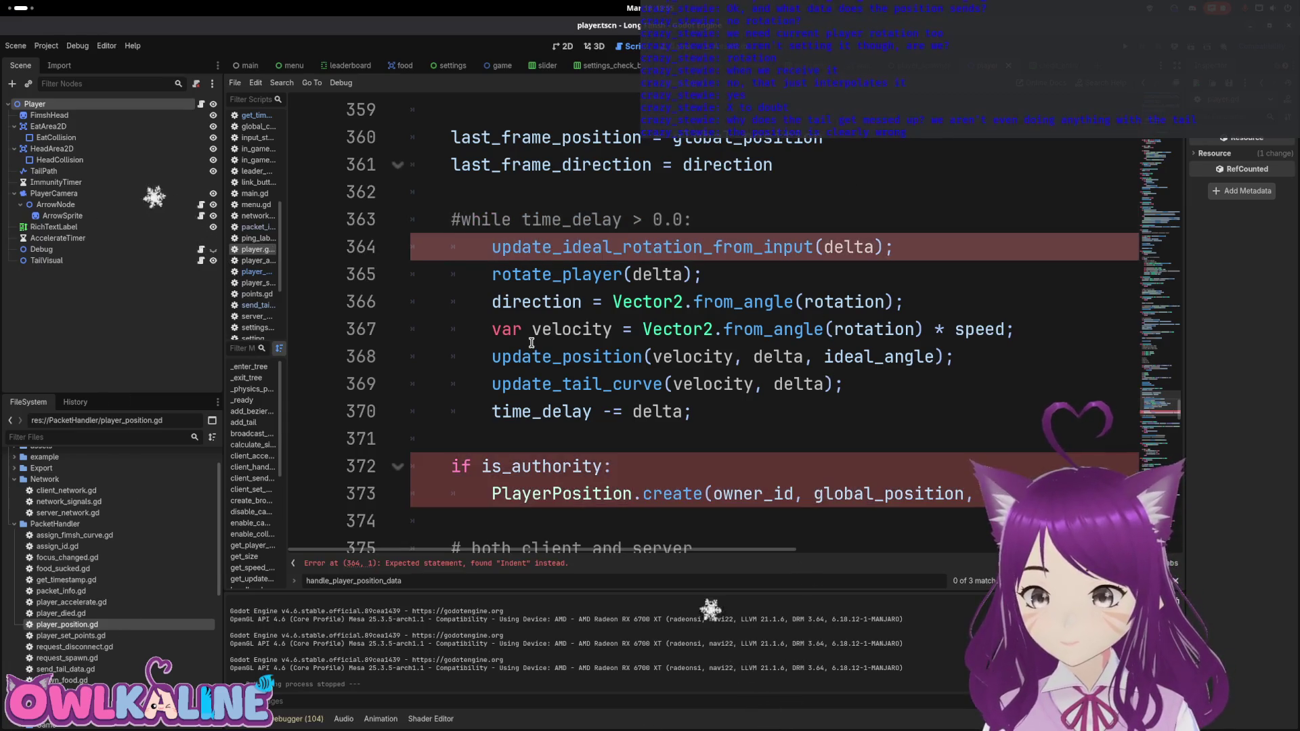
key(Delete)
key(Down)
key(Delete)
key(Down)
key(Delete)
key(Down)
key(Delete)
key(Down)
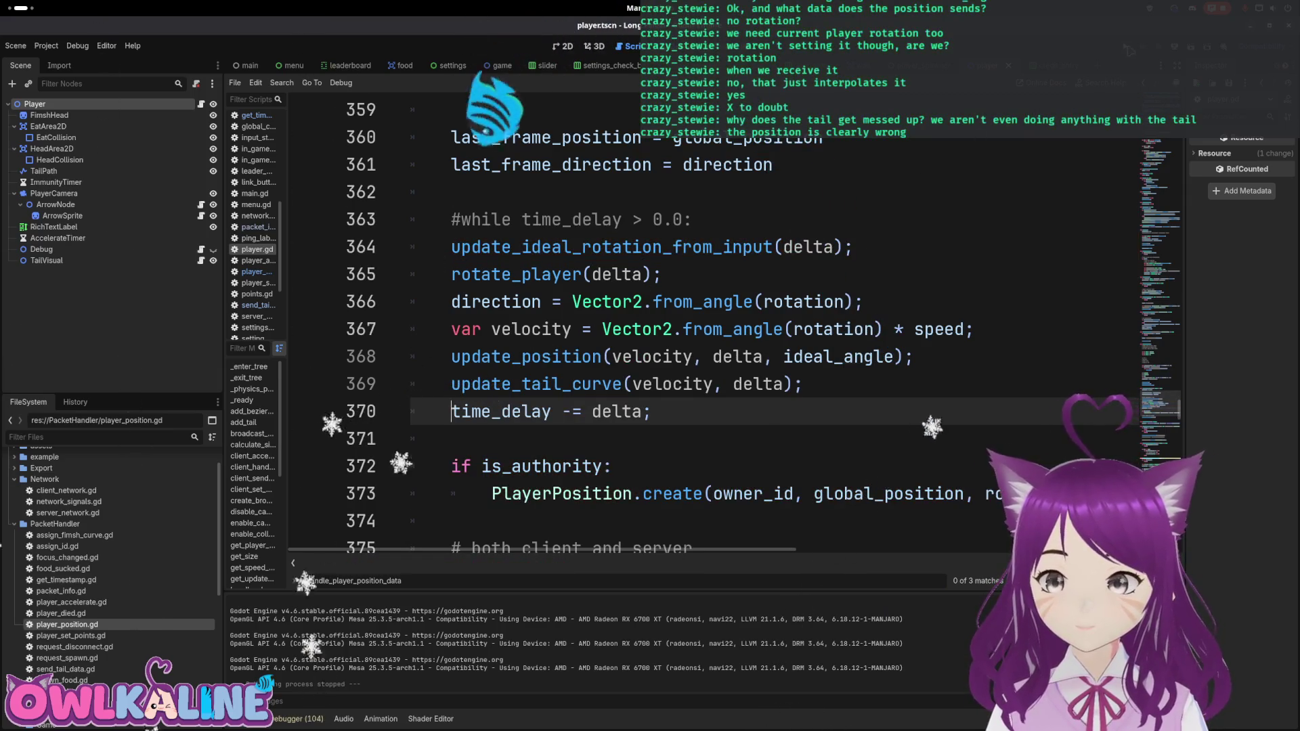
key(F5)
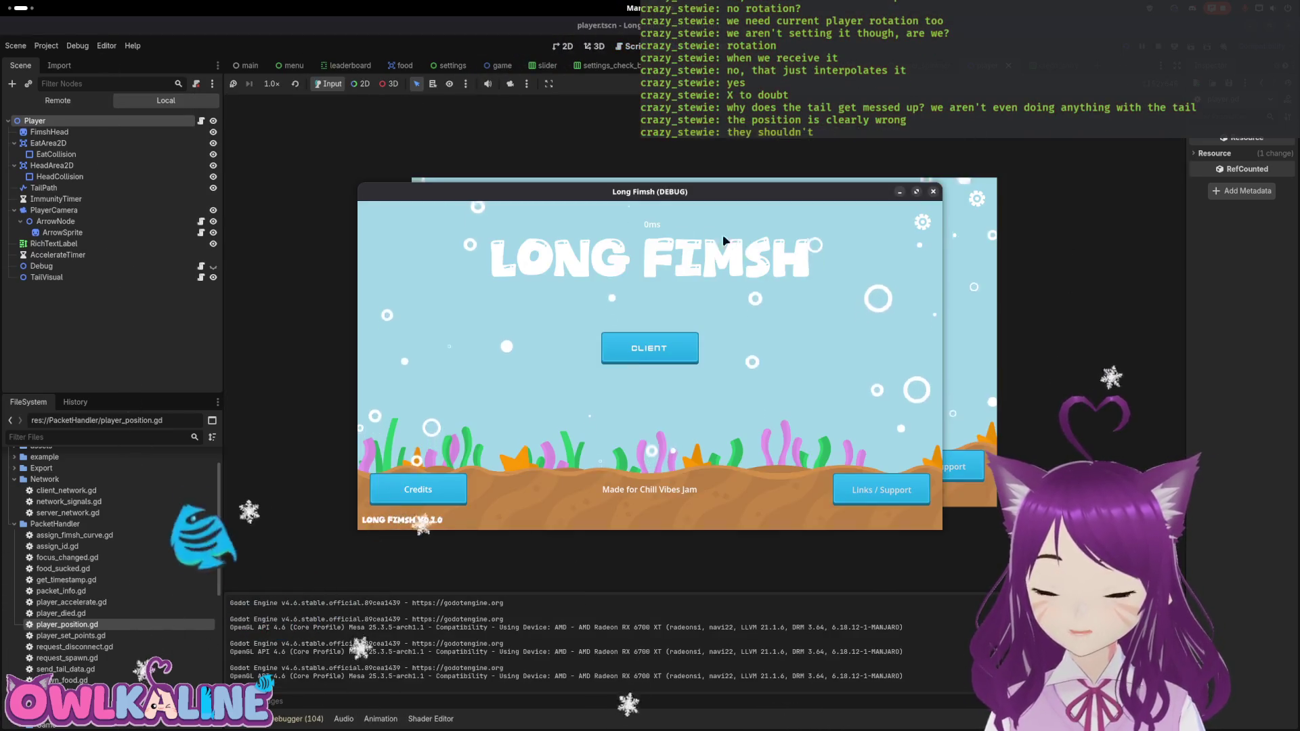
Step: Play a worm in the right window, spectate it from the left, then stop the game
drag(655, 198, 905, 212)
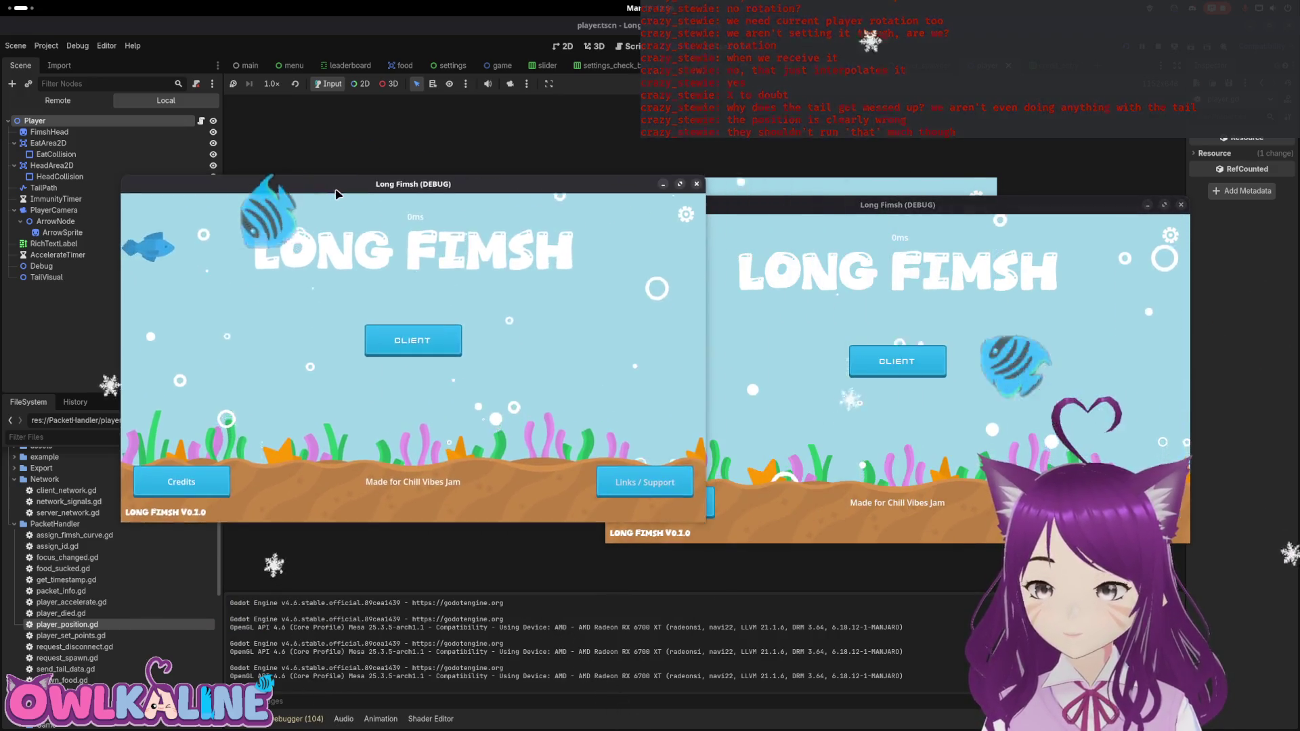
click(878, 360)
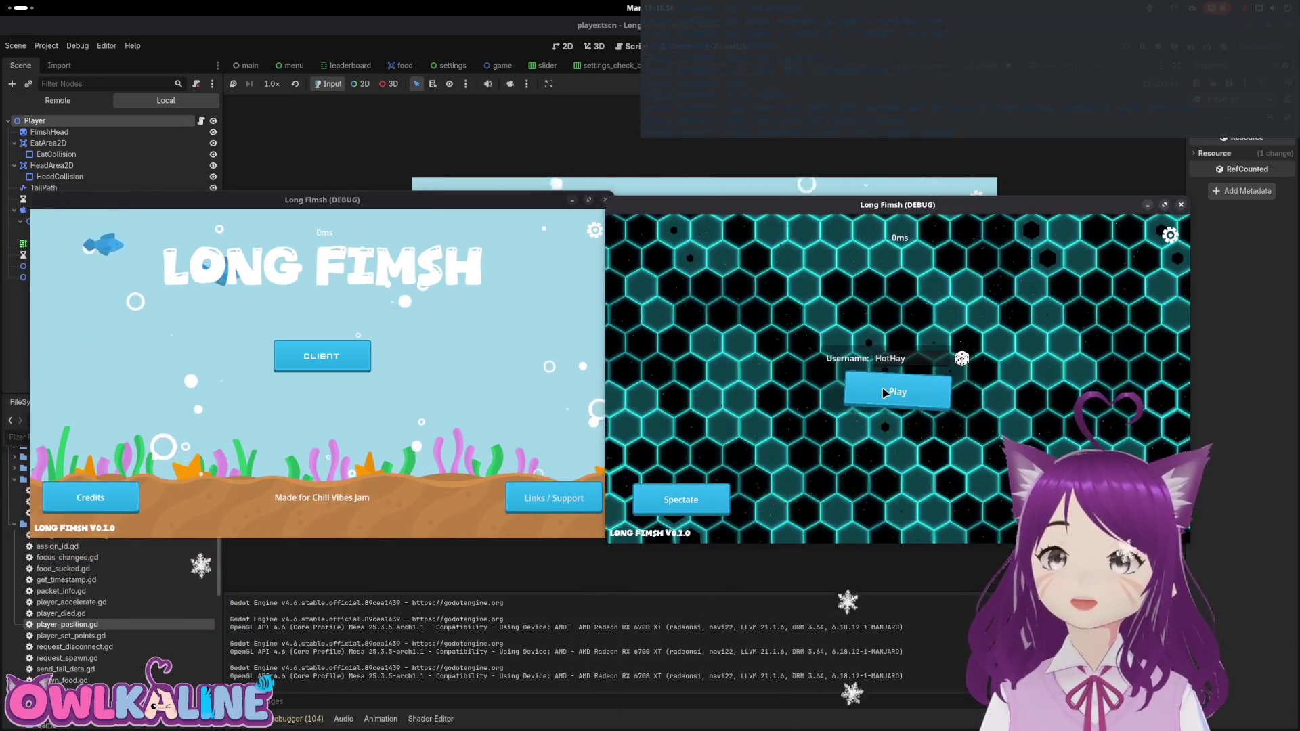
click(893, 387)
click(318, 357)
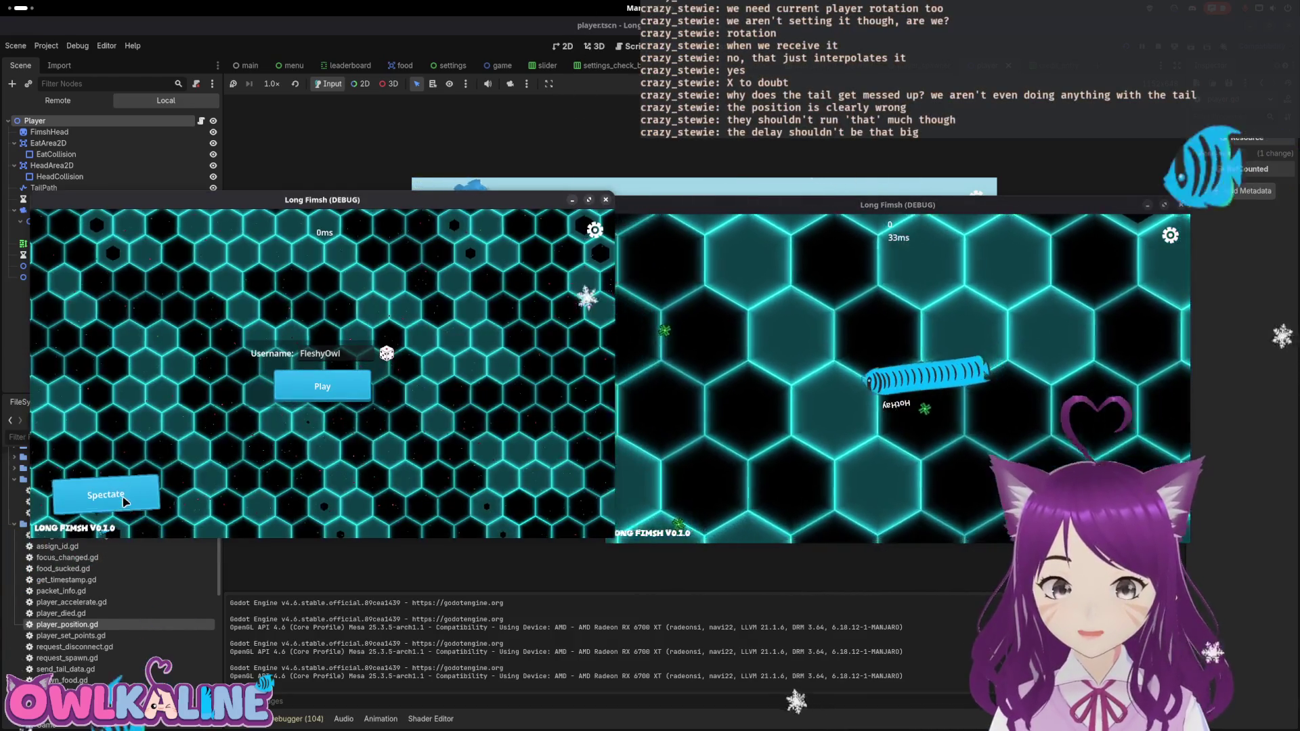
click(105, 494)
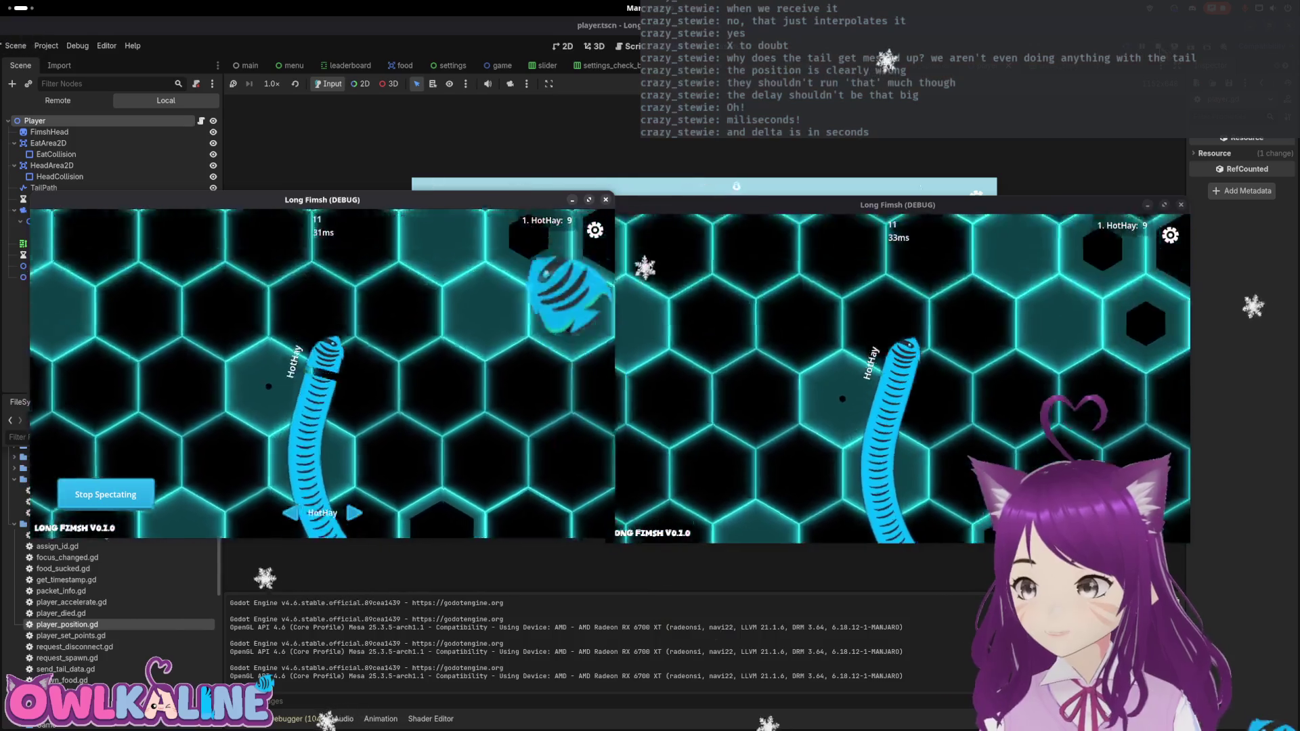
key(F8)
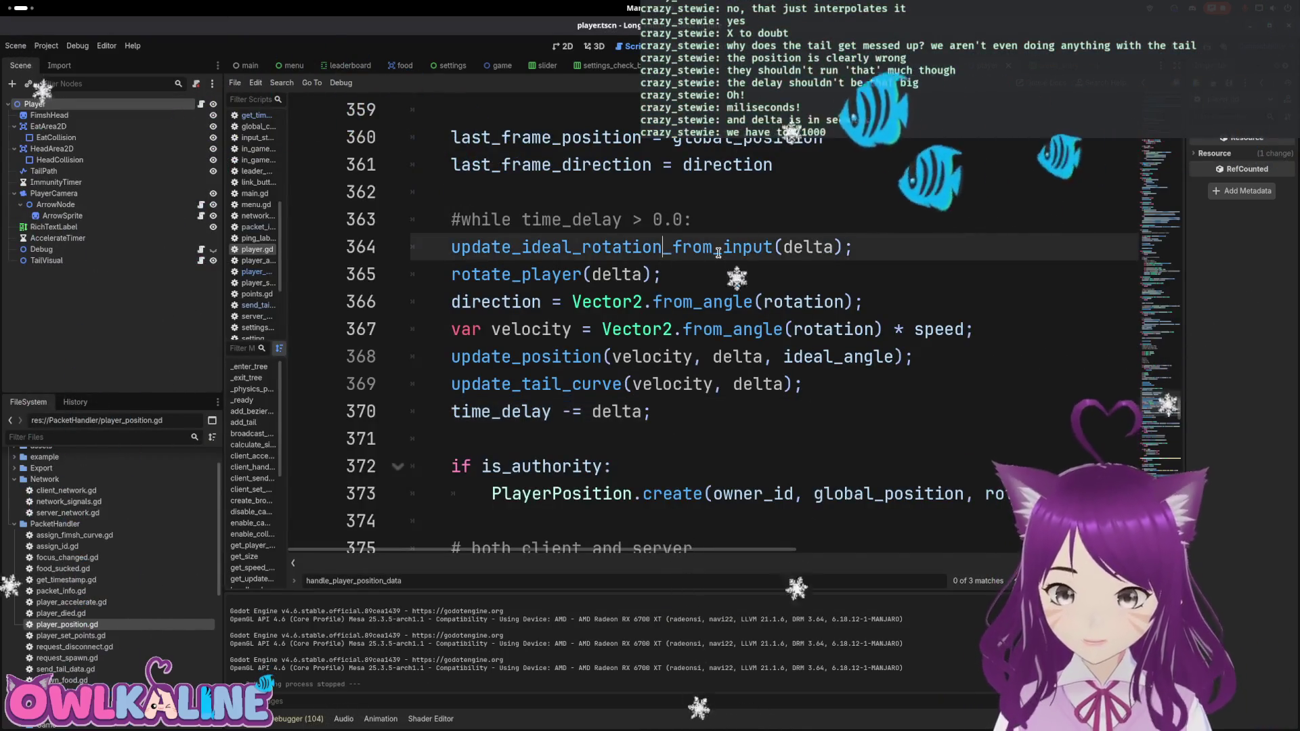
Step: Restore the while time_delay loop, set time_delay to ClientNetwork.ping_ms * 0.5 / 1000, and relaunch
key(ctrl+z)
key(ctrl+z)
key(ctrl+z)
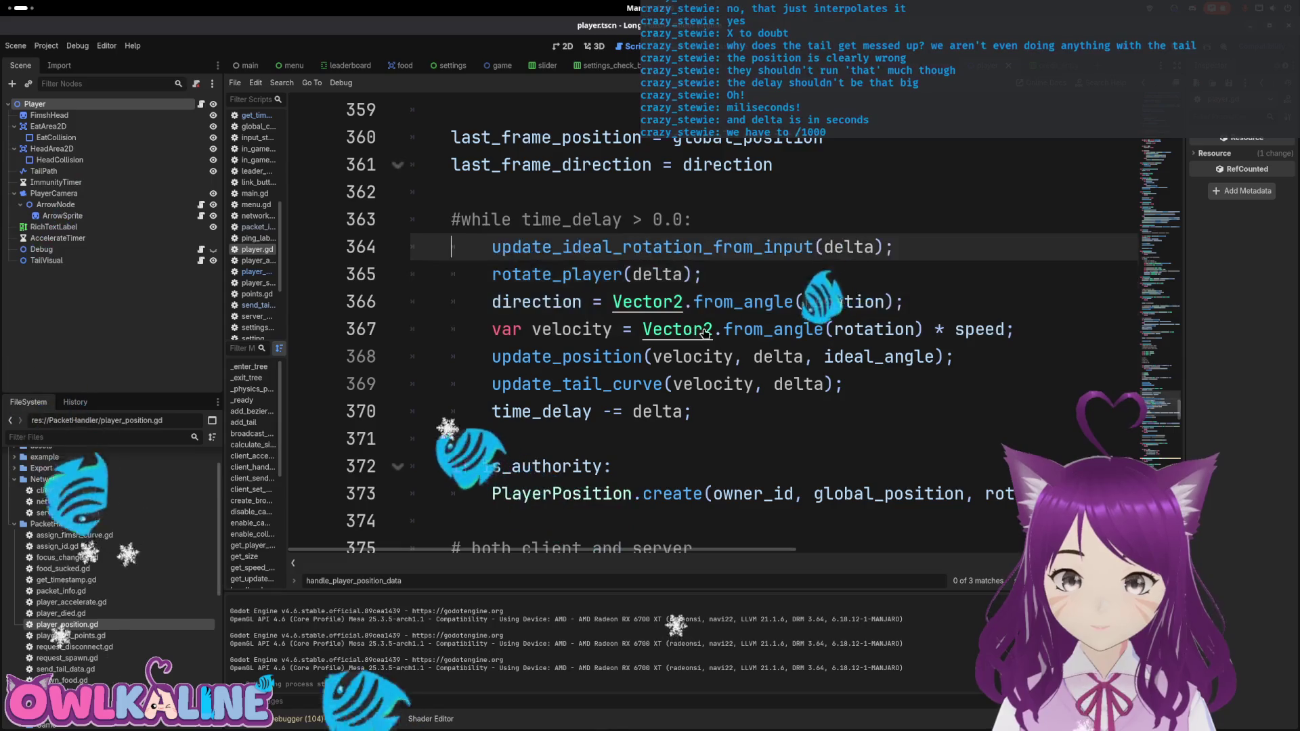
double_click(561, 219)
key(ctrl+f)
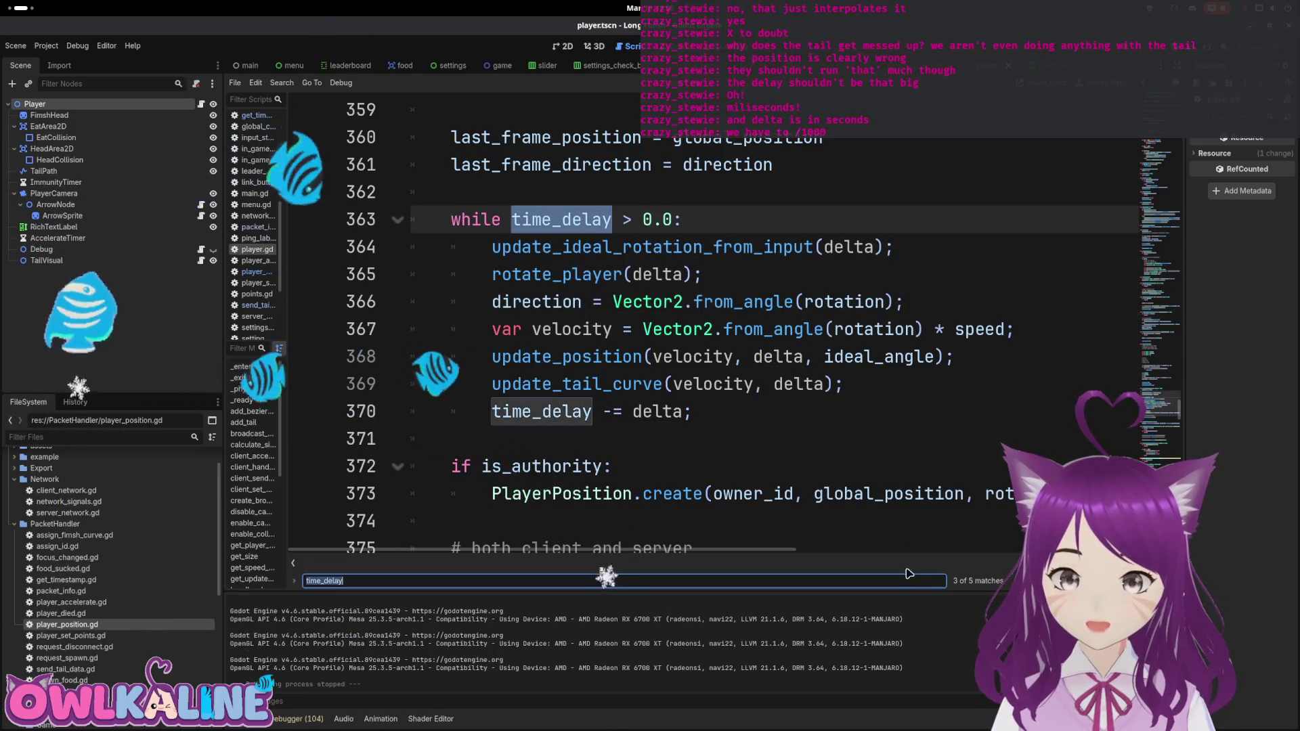
key(Return)
key(Return)
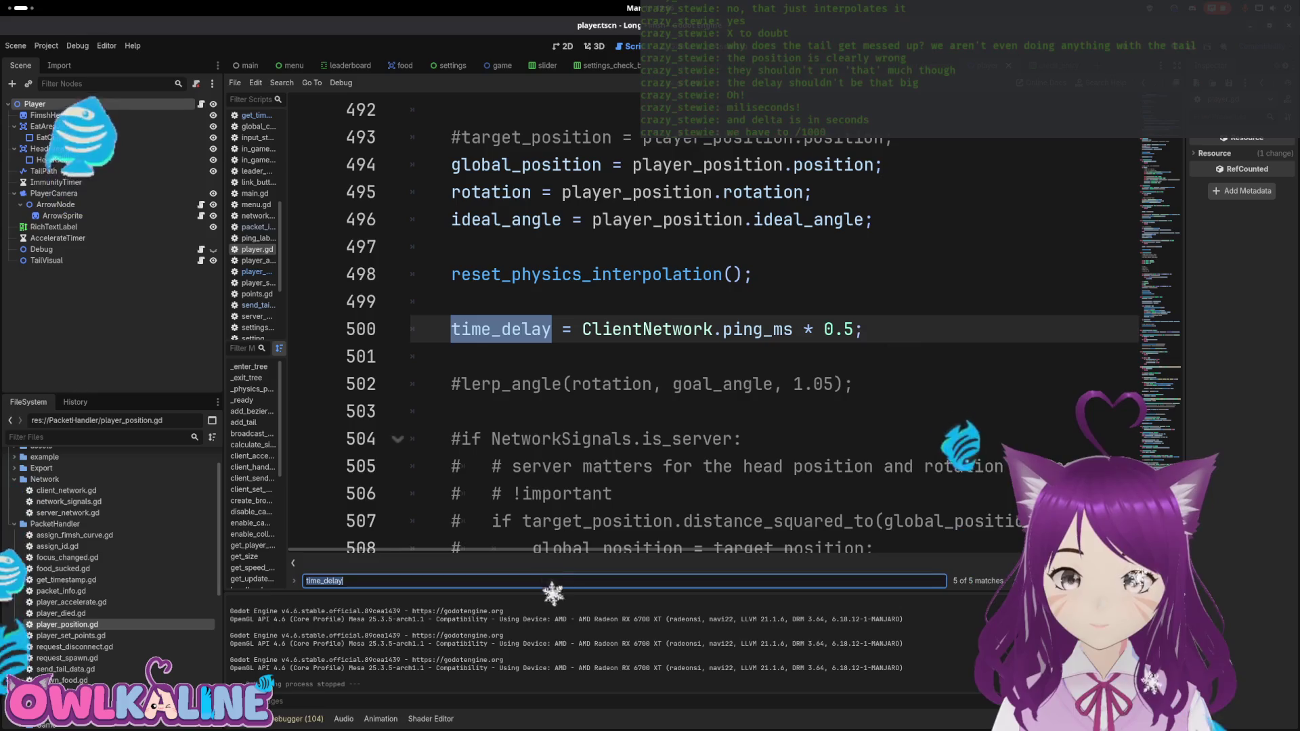
click(880, 330)
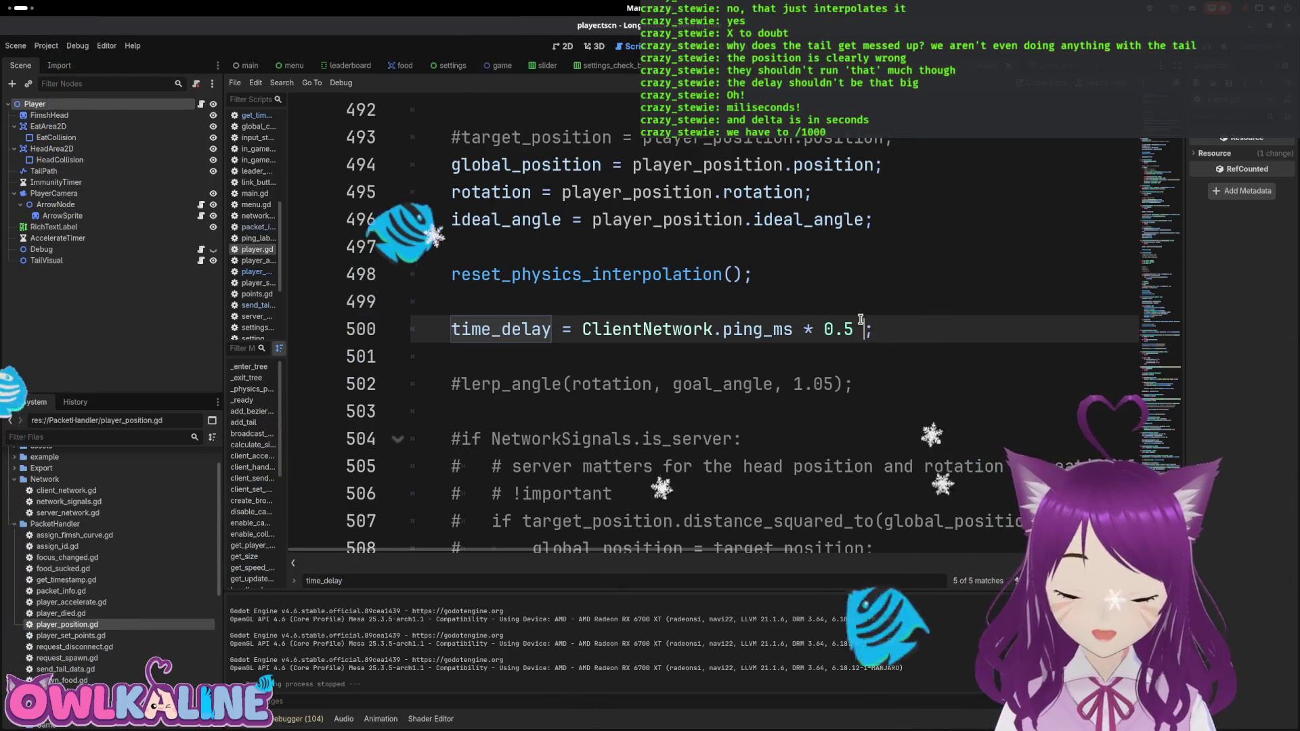
text(* 0.001)
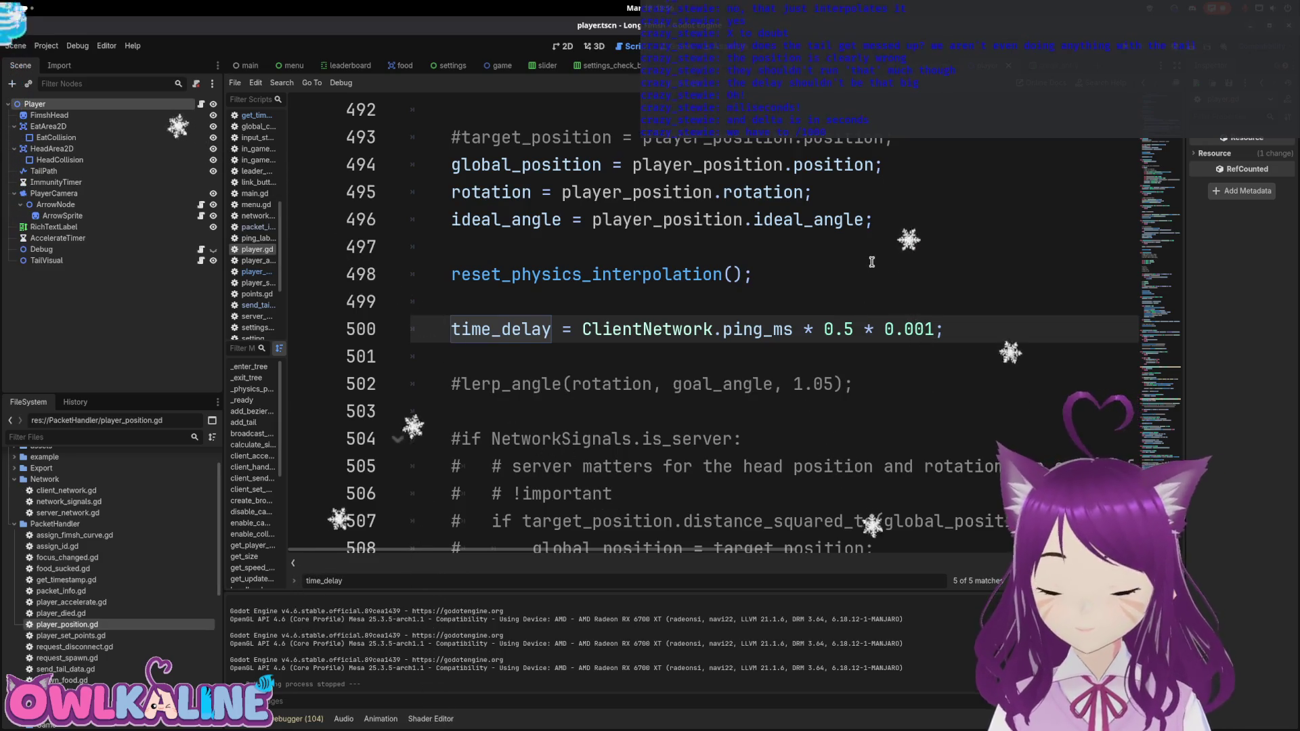
shift+click(889, 327)
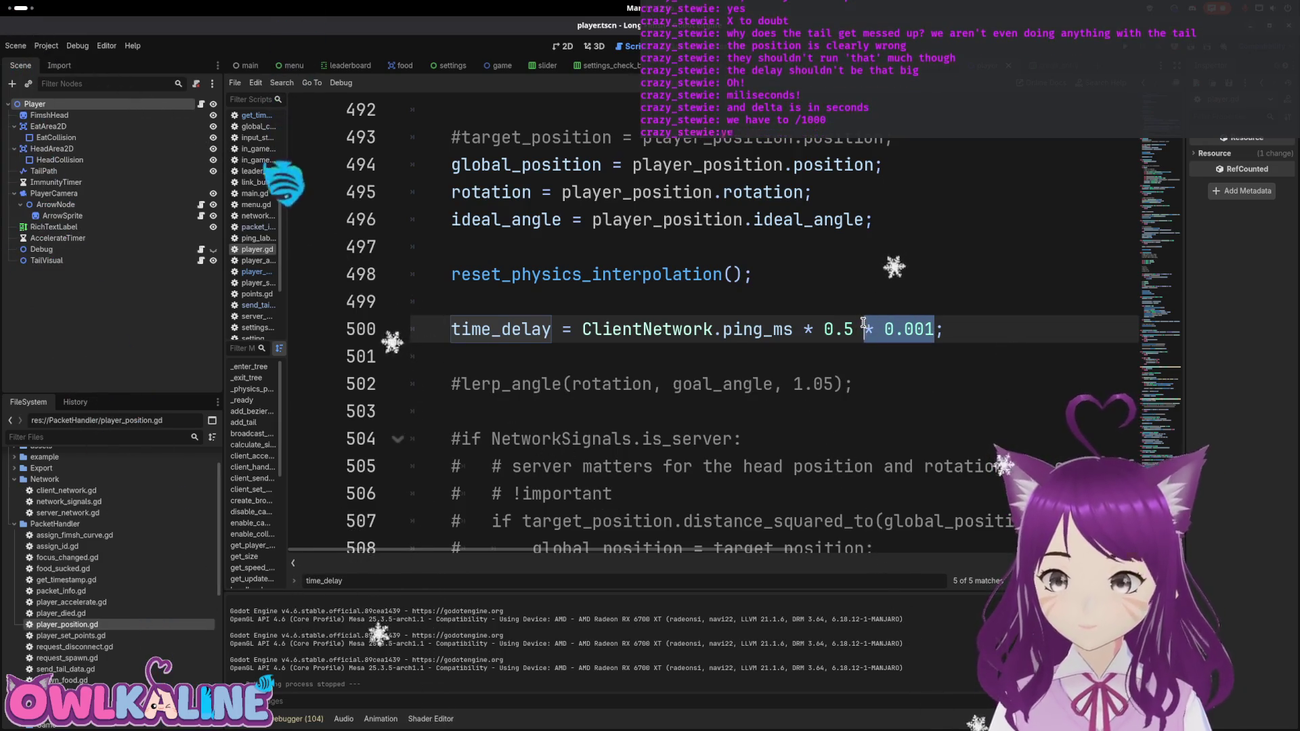
text(000)
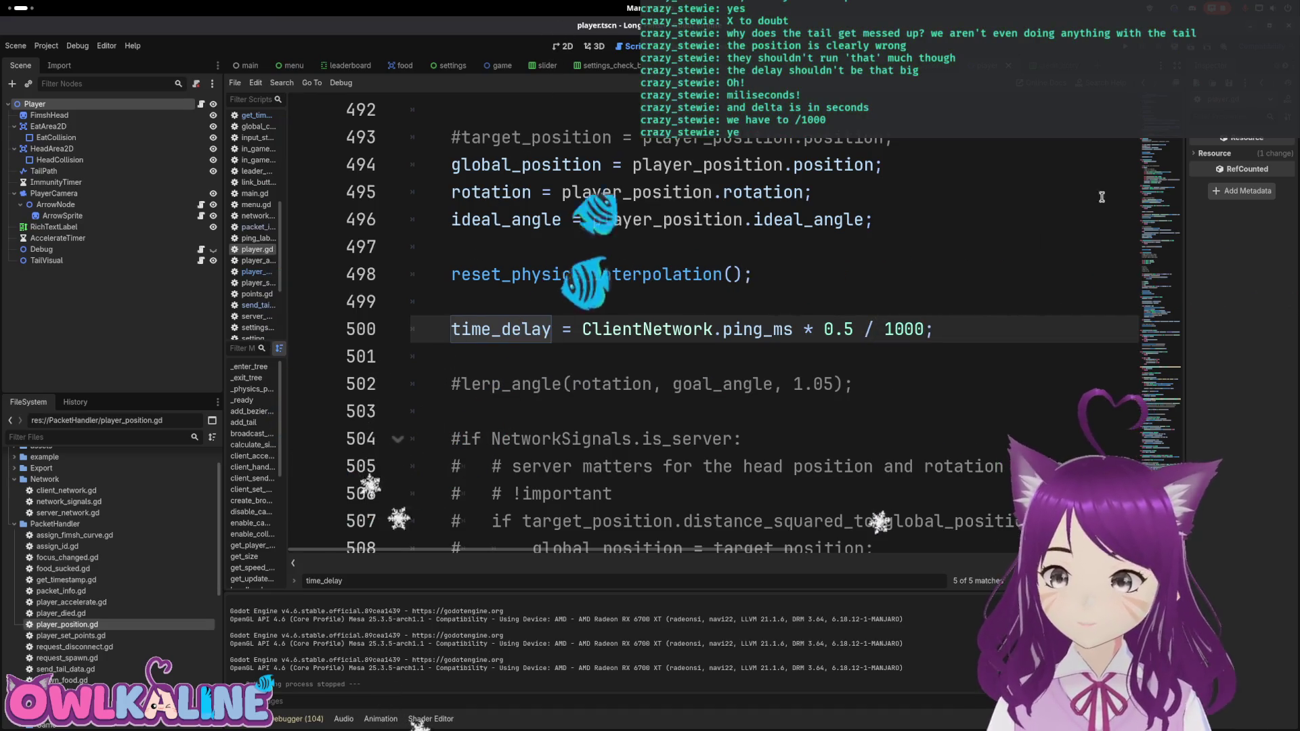
key(F5)
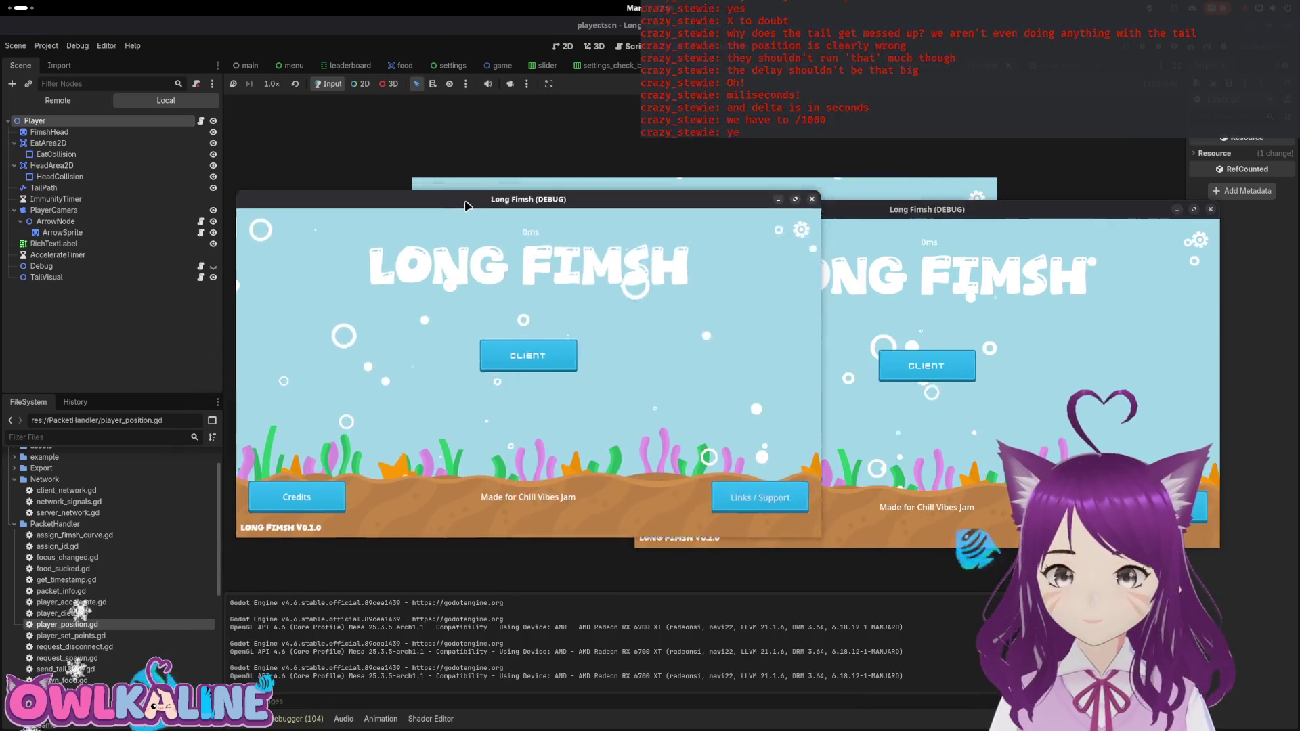
Step: Join as a player in the right window, spectate from the left, then stop the game
click(910, 365)
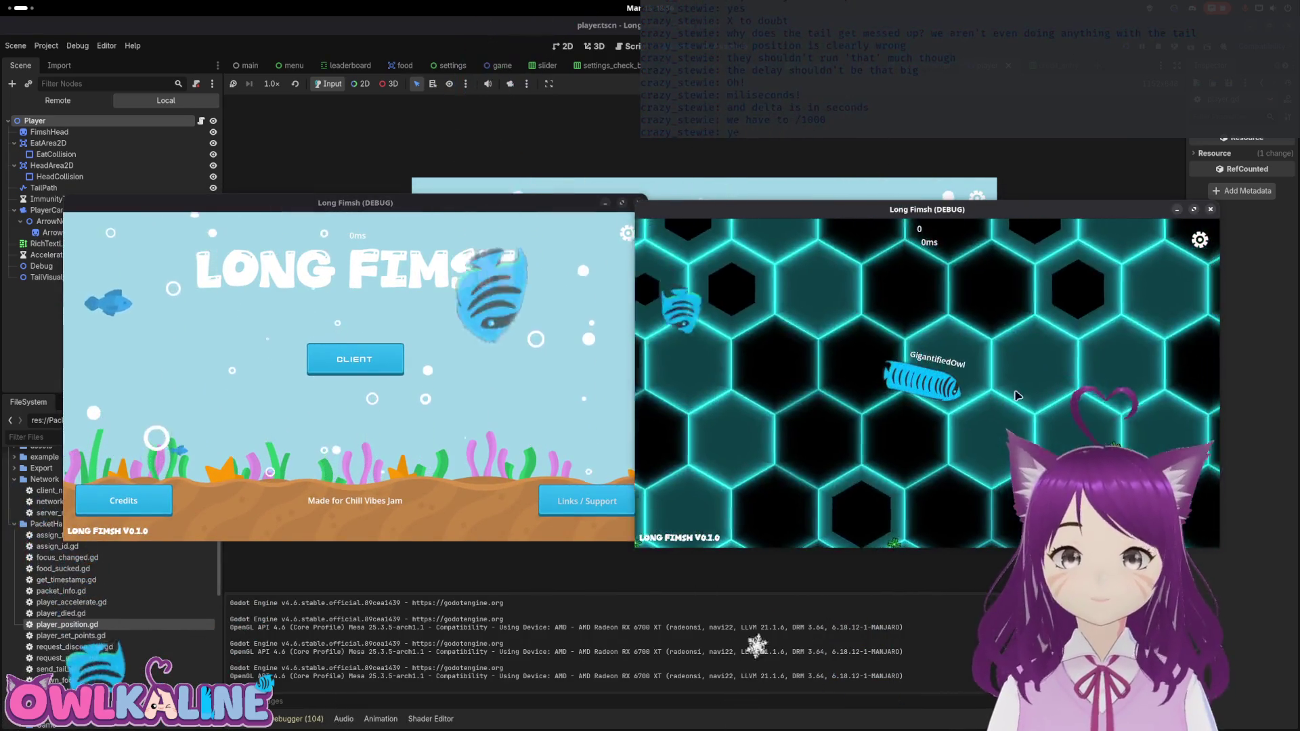
click(355, 359)
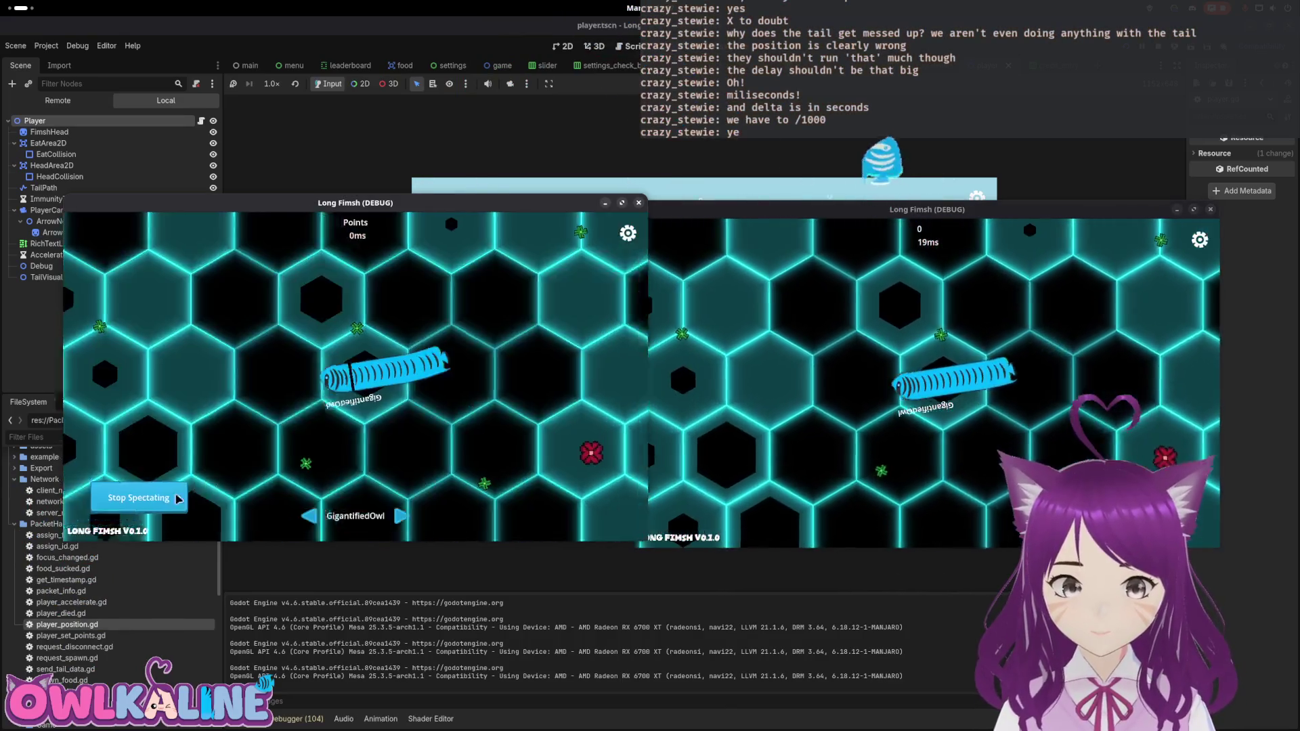
click(164, 497)
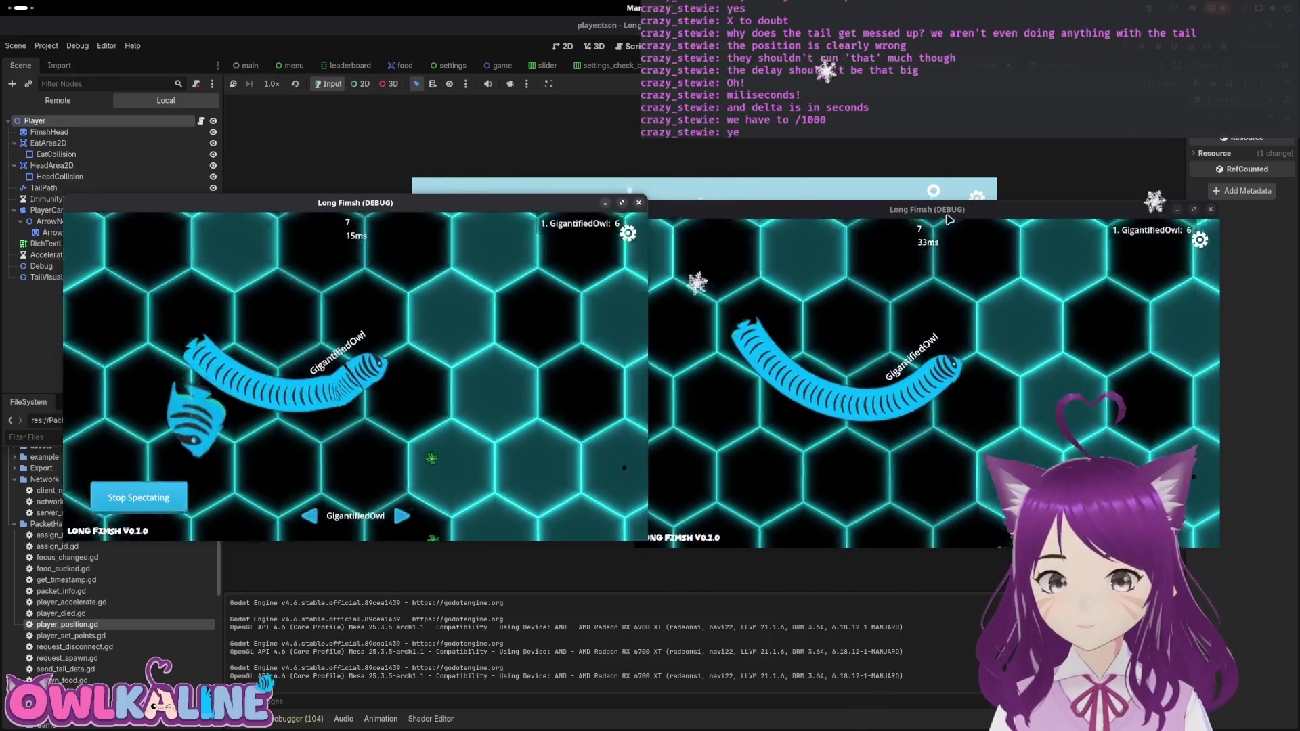
key(F8)
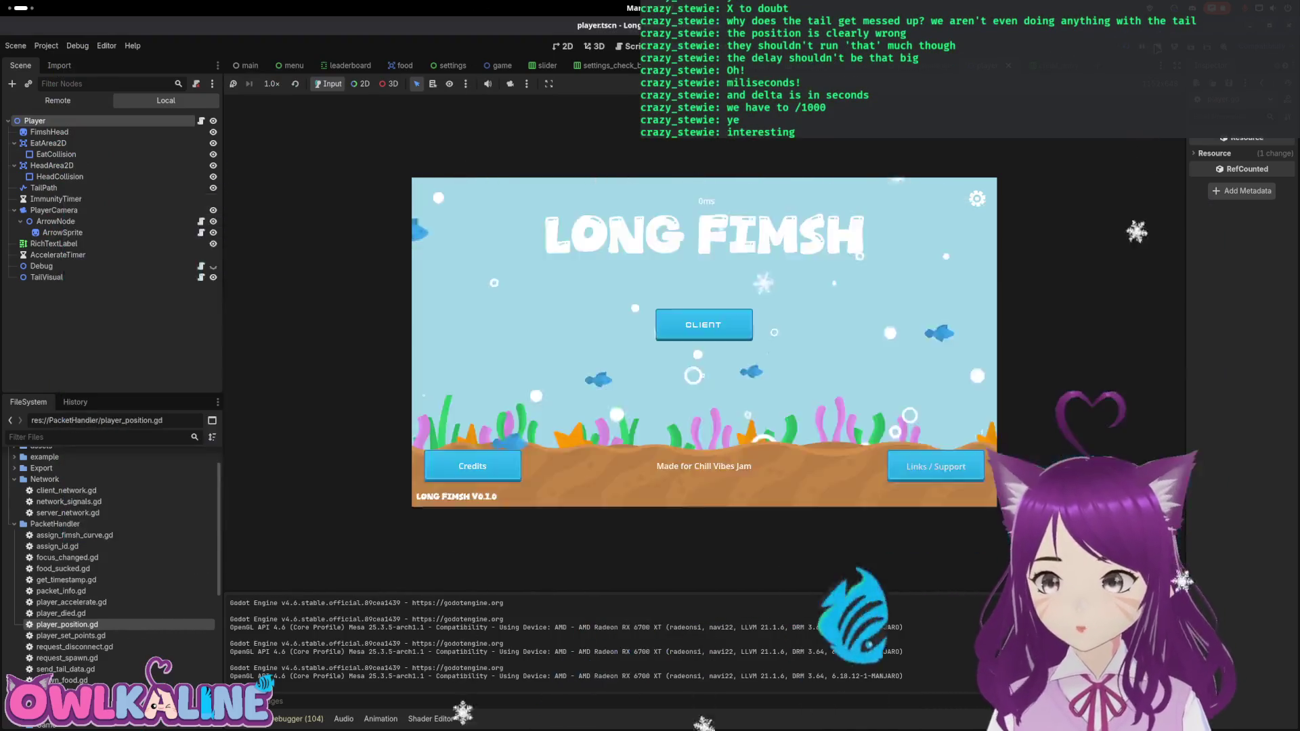
Step: Try moving the update_tail_curve call out of the time_delay loop, then revert it
scroll(596, 271, up, 7)
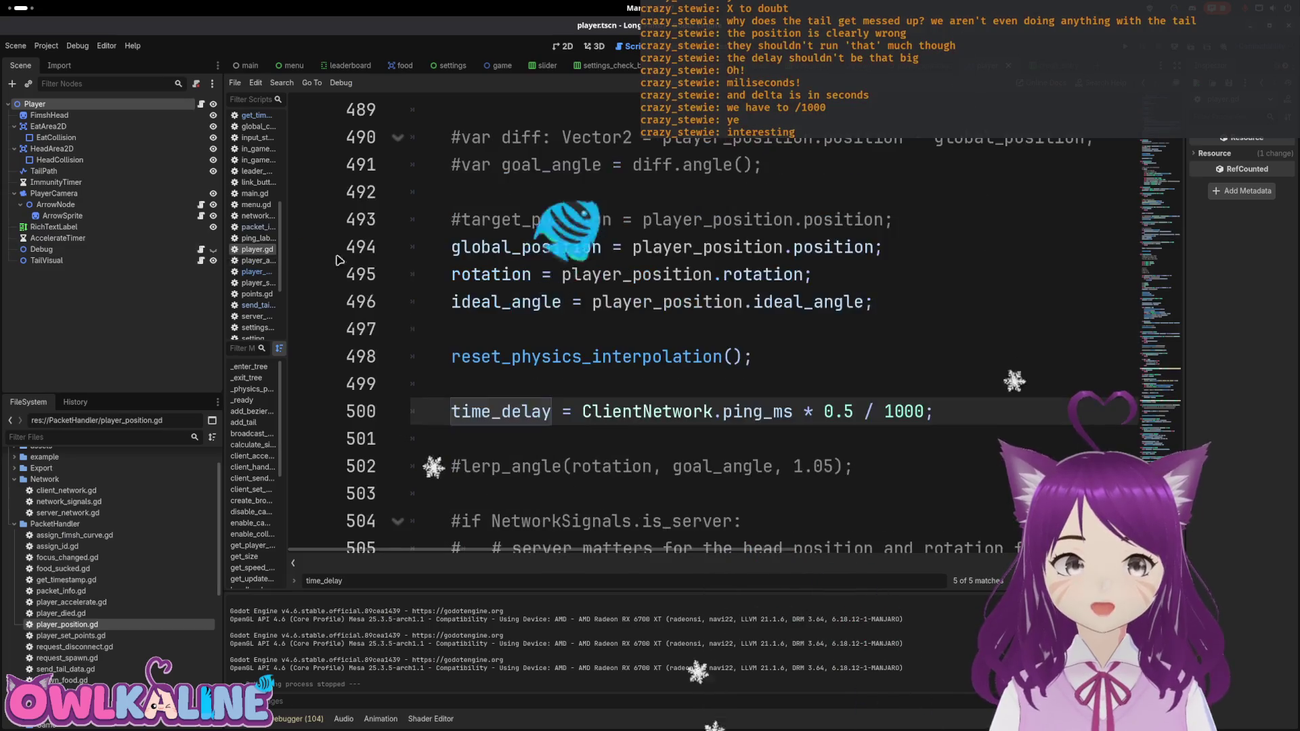
scroll(618, 290, down, 5)
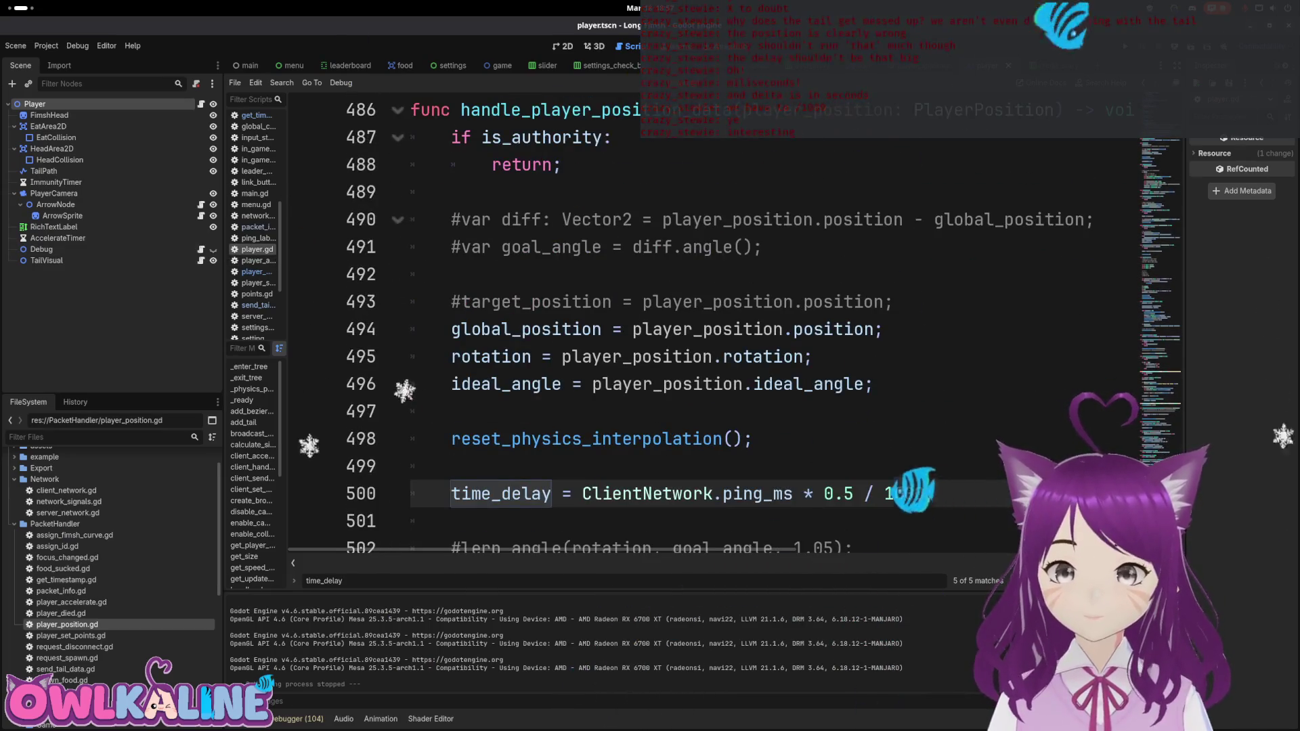
scroll(723, 423, down, 2)
key(shift+F3)
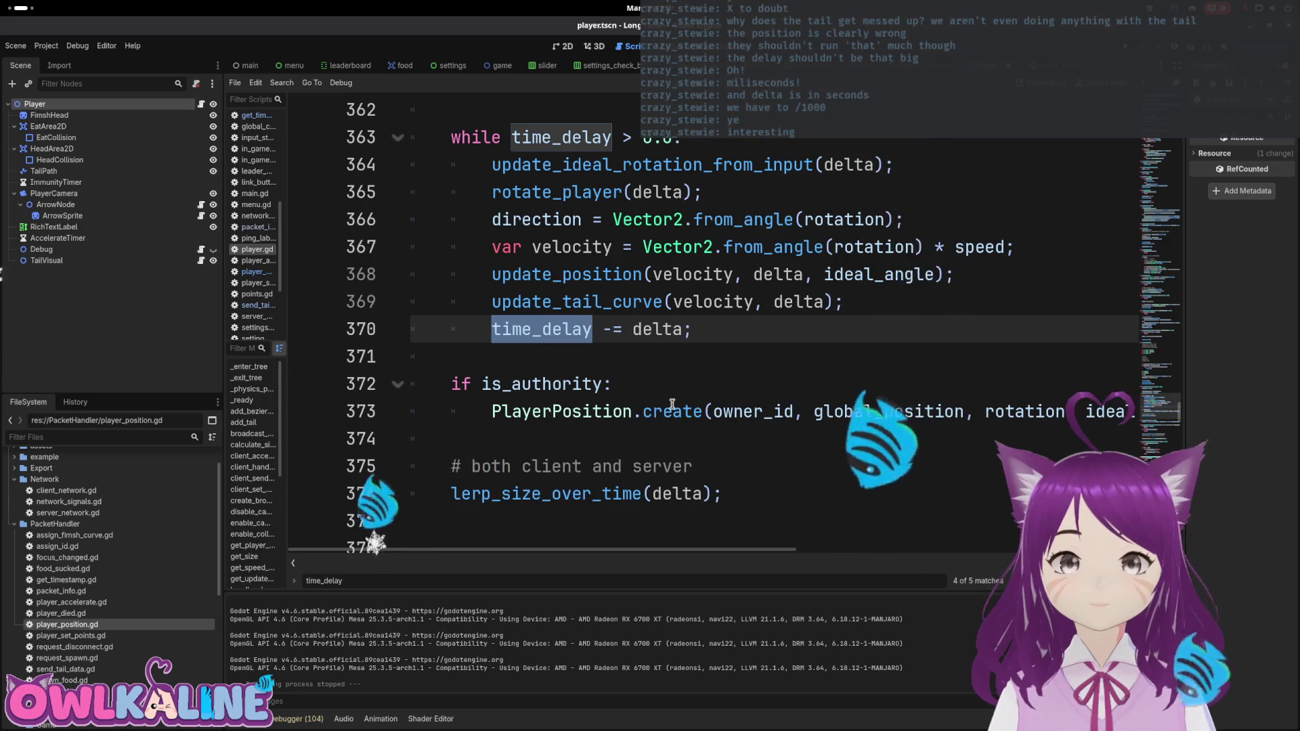
drag(843, 302, 495, 296)
key(ctrl+c)
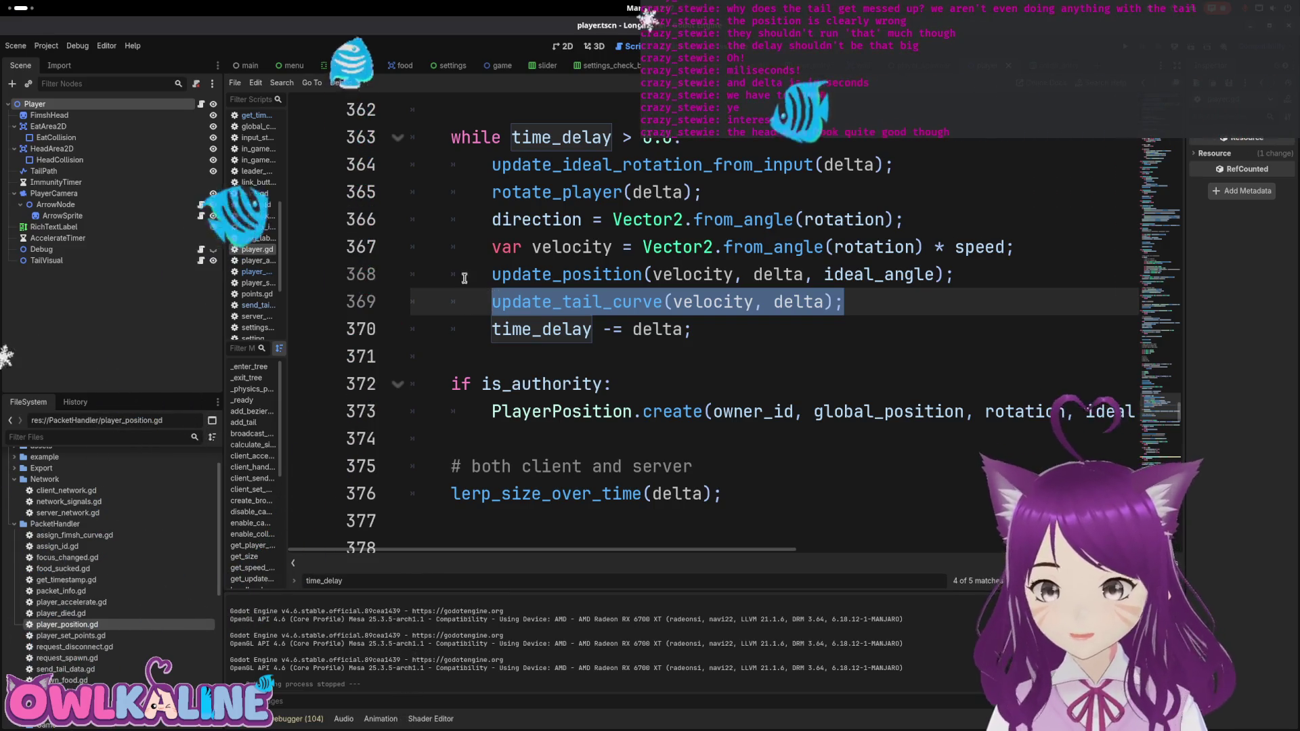
key(Delete)
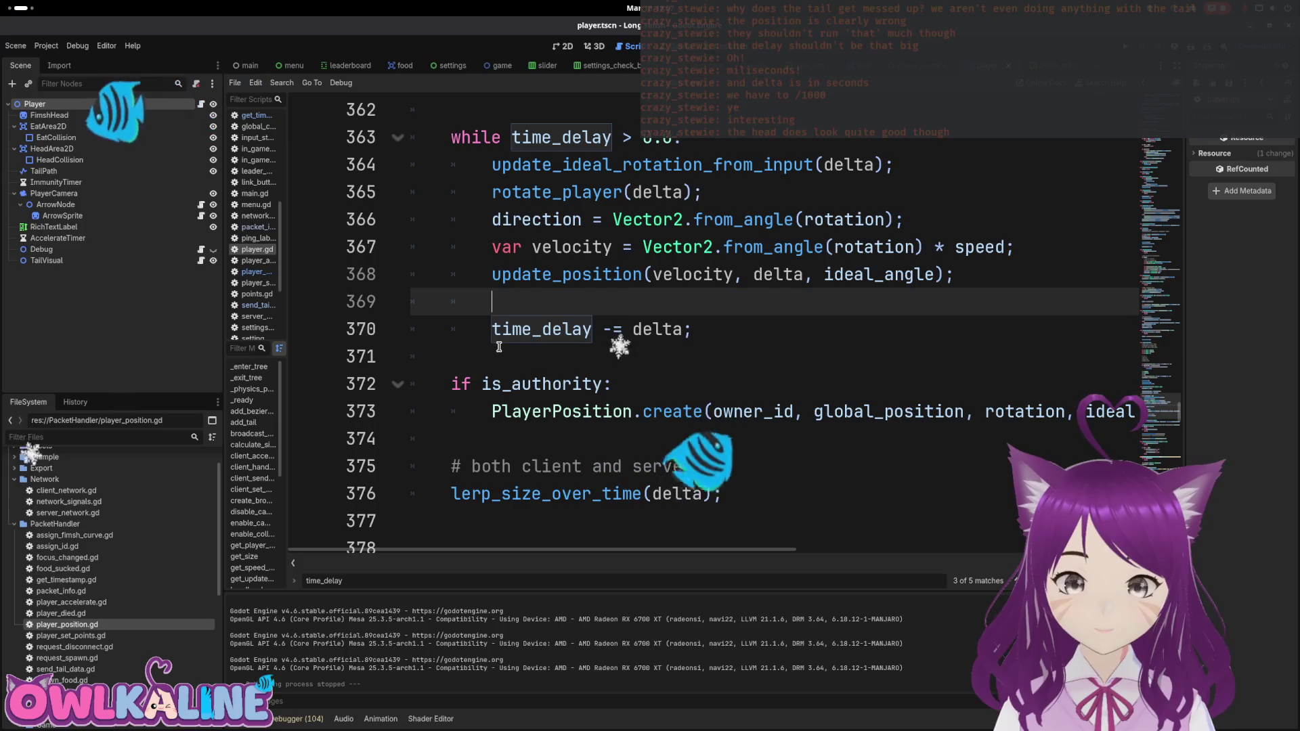
click(504, 347)
key(ctrl+v)
drag(493, 301, 393, 305)
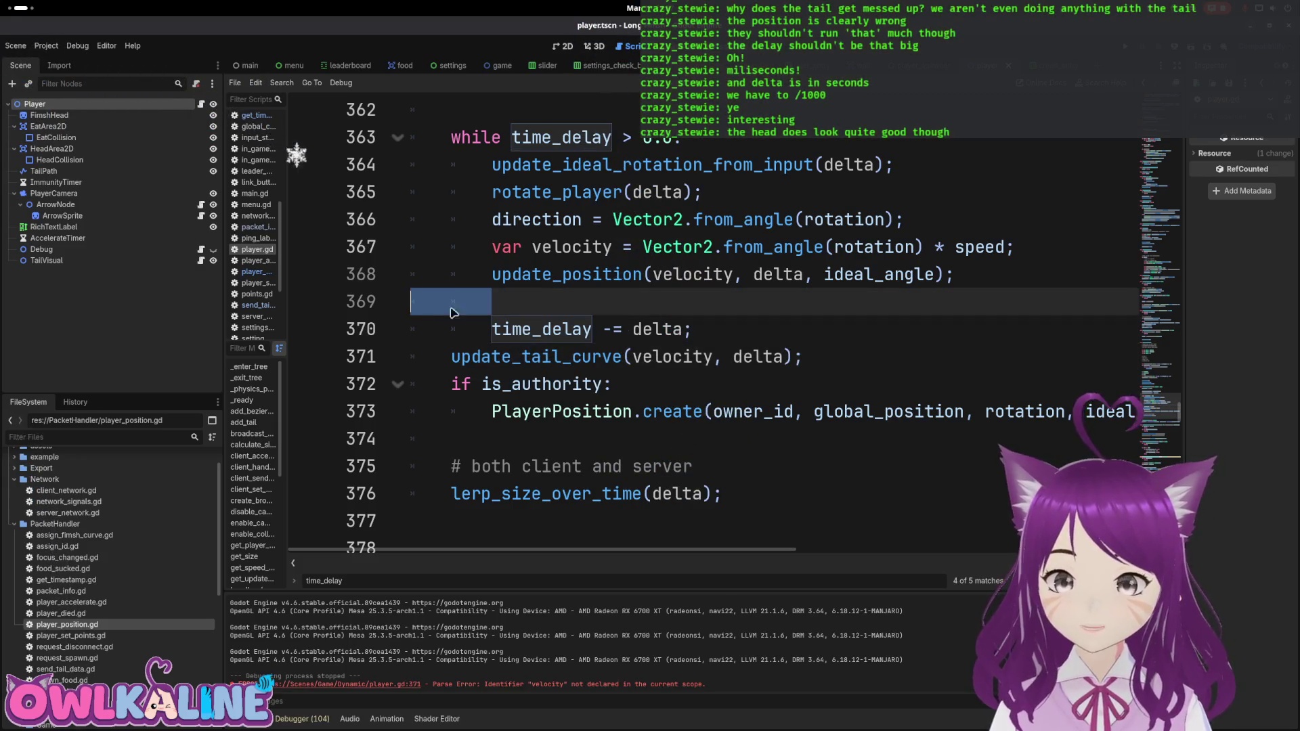
key(Delete)
click(695, 329)
key(alt+Up)
Step: Cut update_tail_curve(velocity, delta) from the loop and paste it just below the loop
click(762, 299)
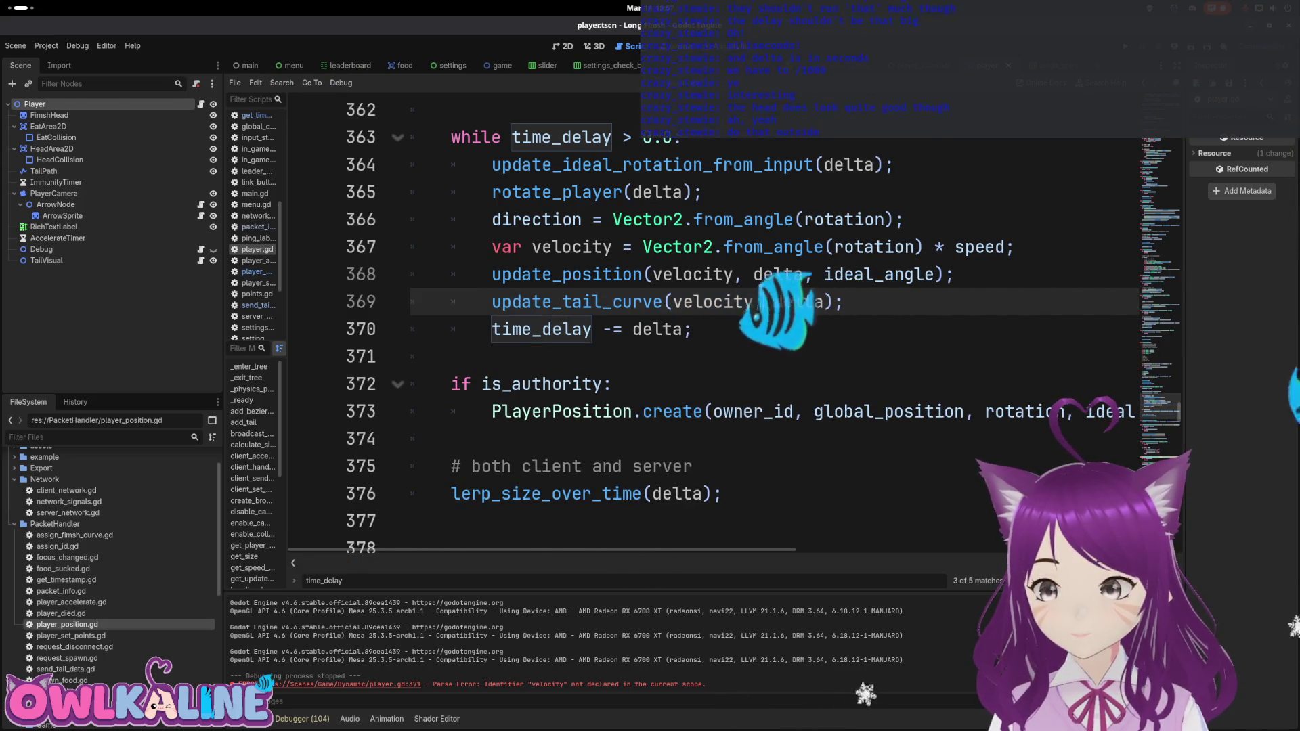
drag(845, 302, 491, 302)
key(ctrl+x)
click(452, 357)
key(ctrl+v)
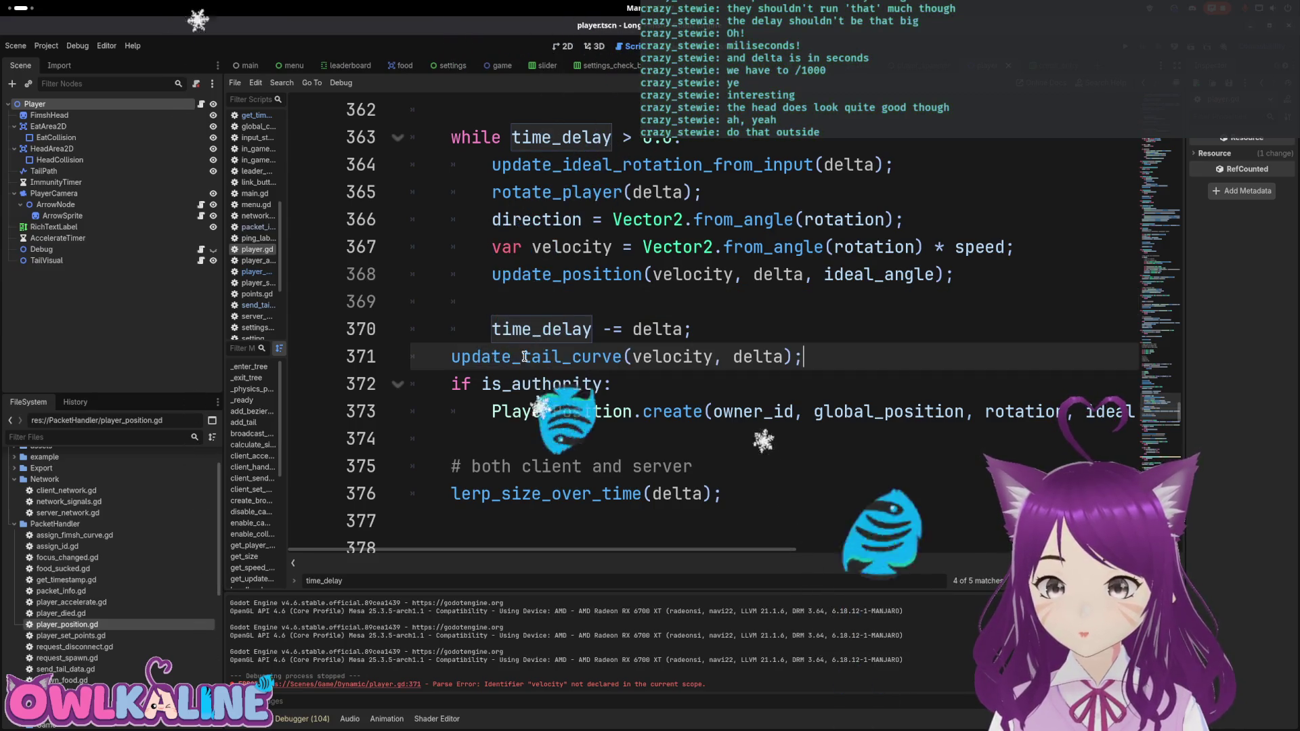
click(697, 247)
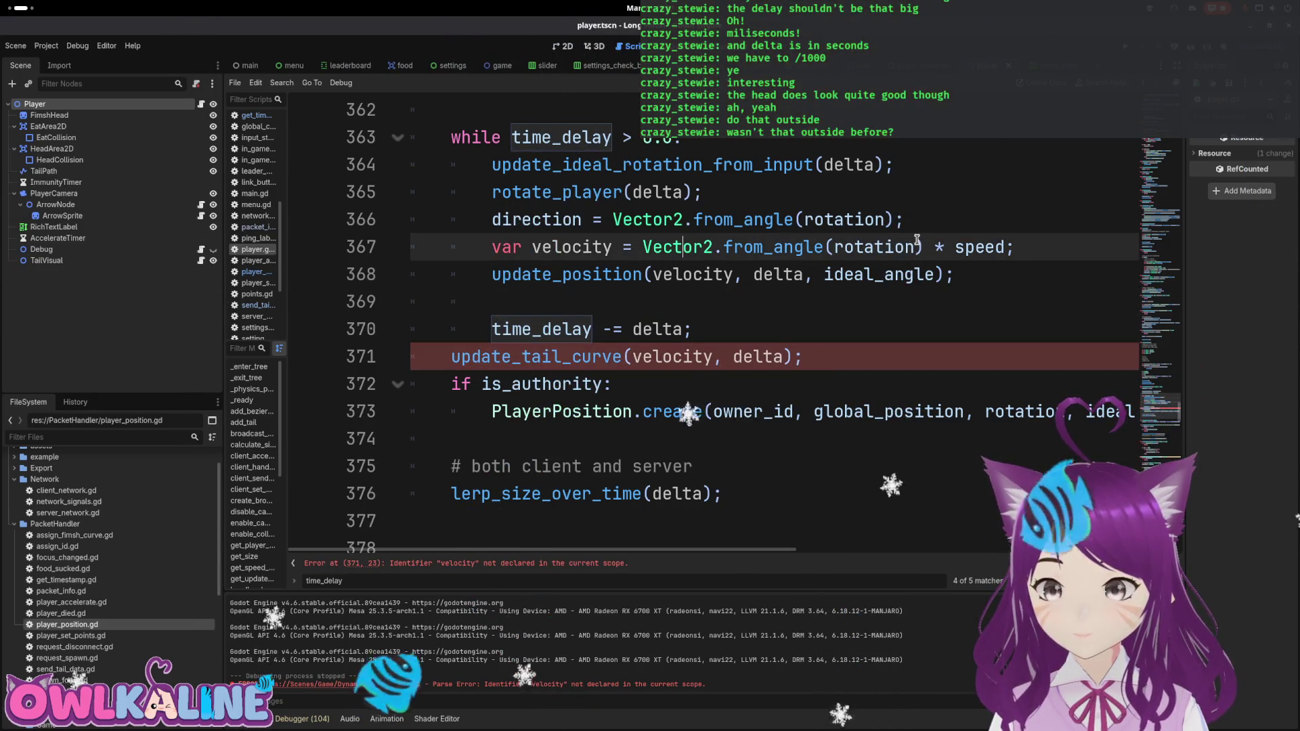
Step: Move the call below the is_authority block and tidy the surrounding blank lines
drag(806, 357, 451, 357)
key(ctrl+x)
click(498, 441)
key(ctrl+v)
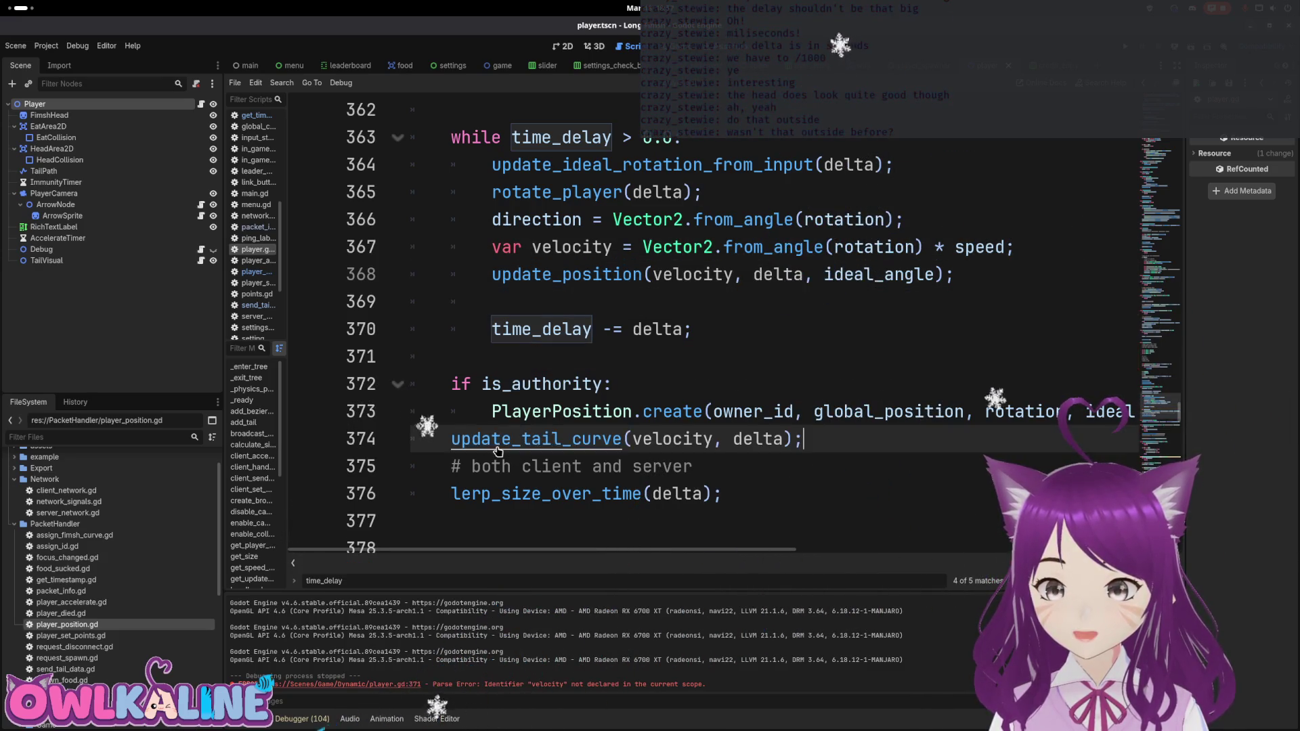
key(Return)
click(517, 302)
key(BackSpace)
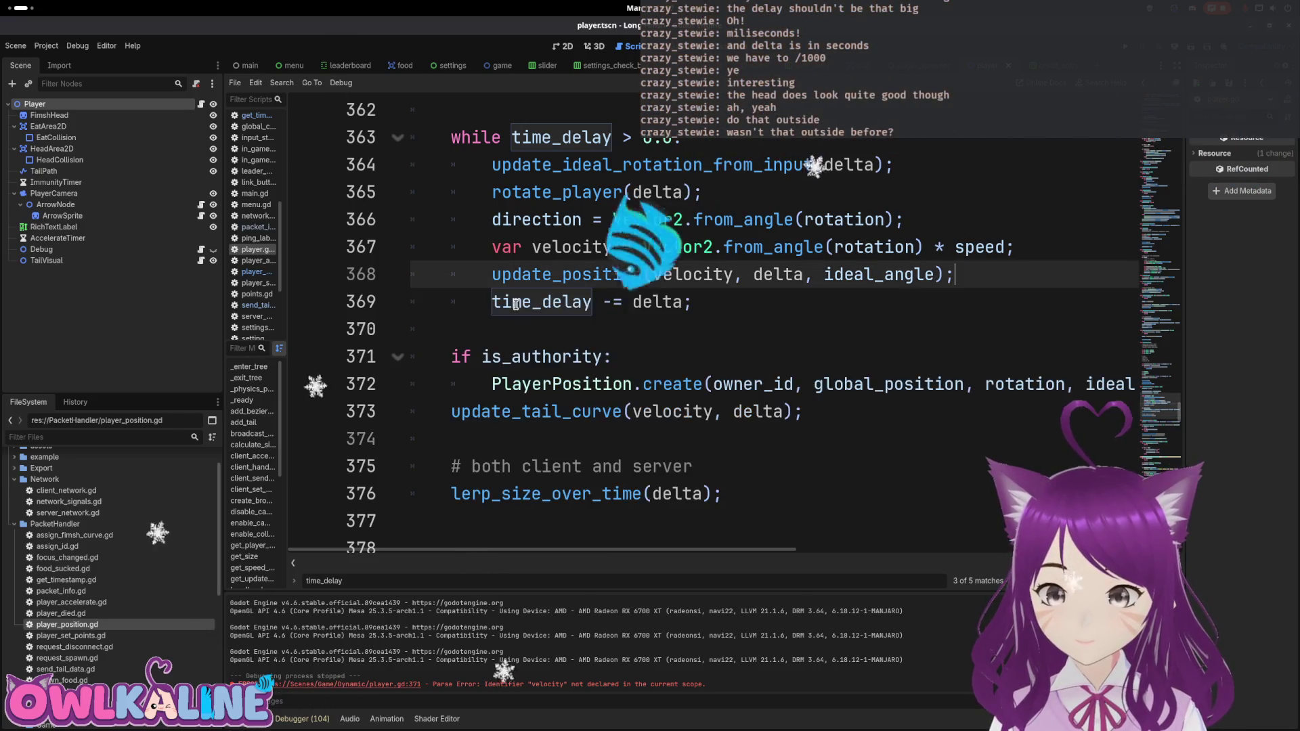
click(492, 329)
click(704, 411)
key(ctrl+shift+Return)
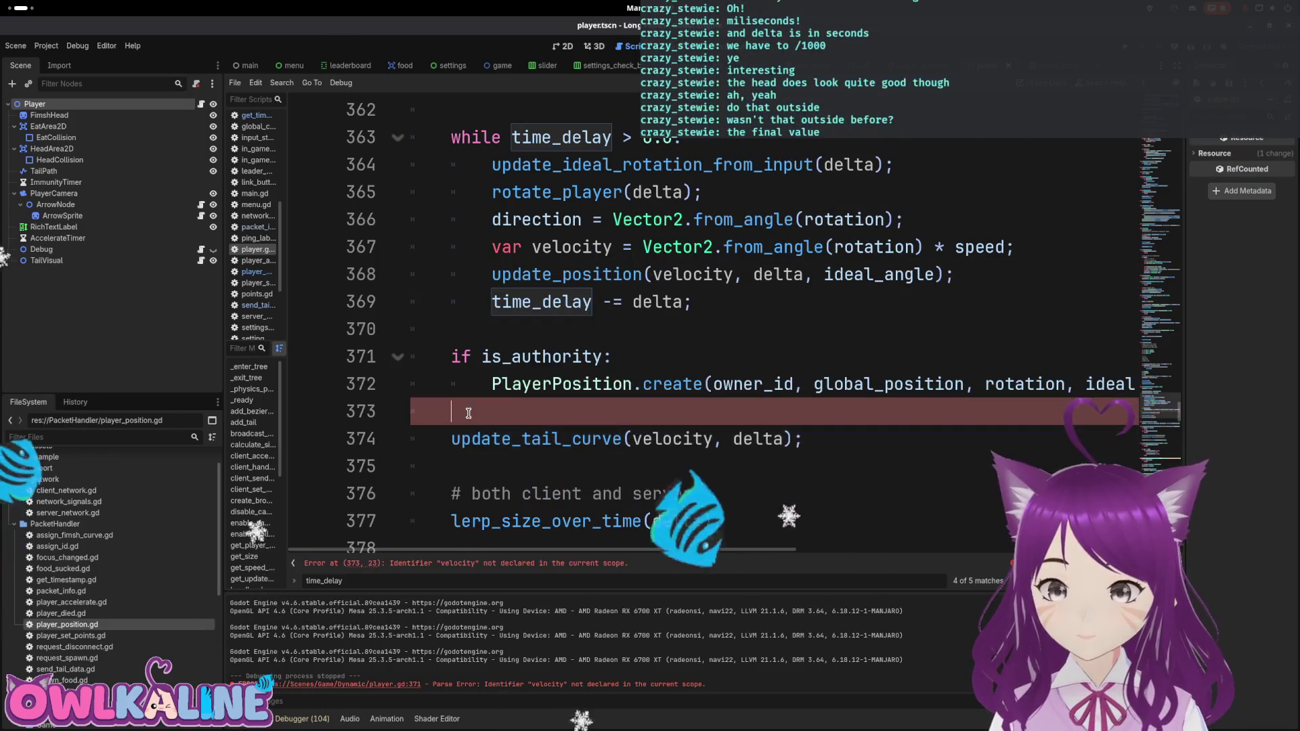
scroll(579, 374, up, 2)
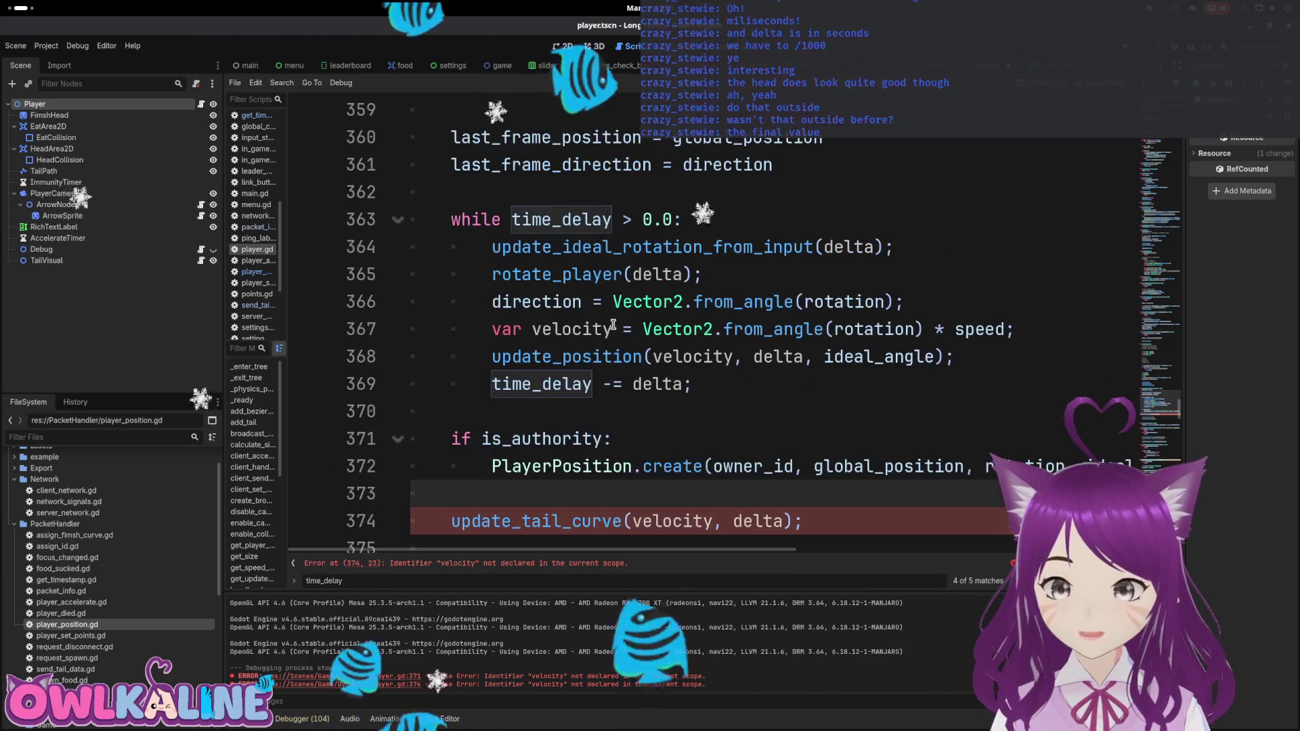
Step: Add a 'var velocity: Vector2' declaration on a new line above the while loop
click(535, 193)
mouse_move(492, 329)
mouse_down()
mouse_move(1011, 336)
mouse_move(493, 329)
mouse_up()
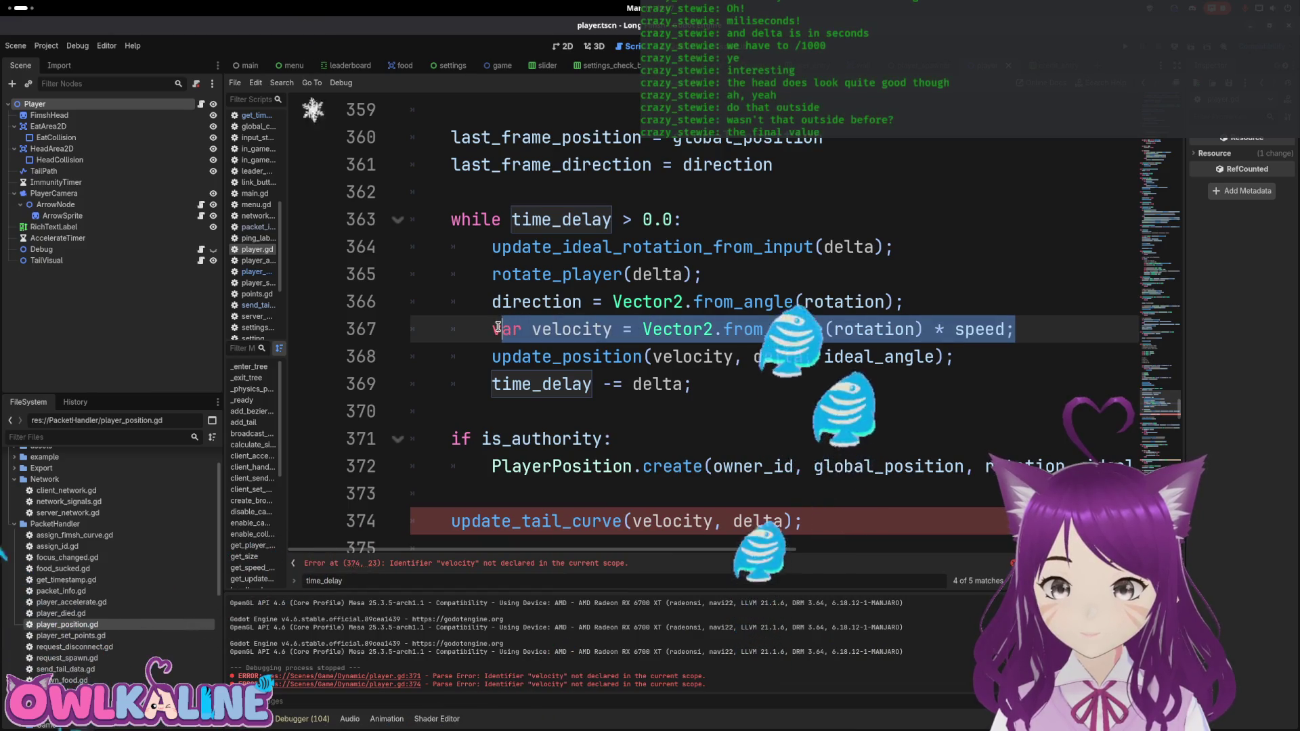
key(Up)
key(Up)
key(Up)
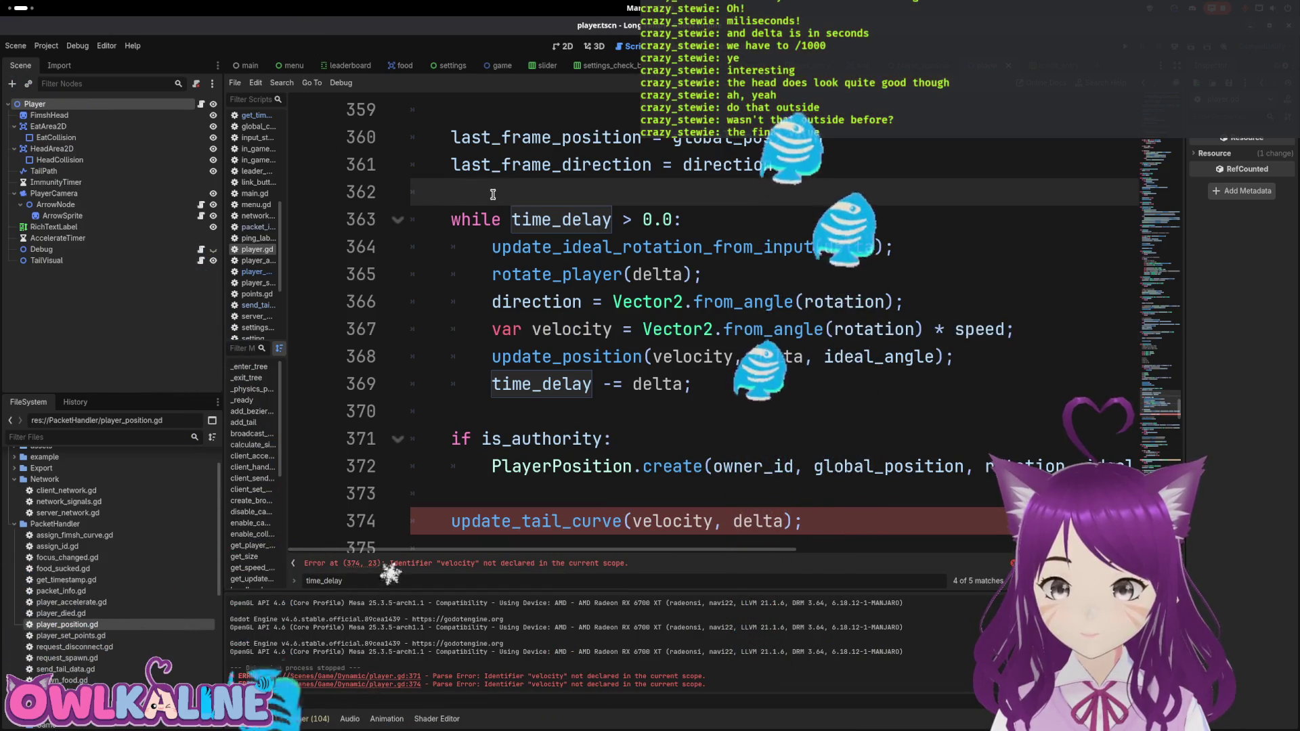
click(621, 276)
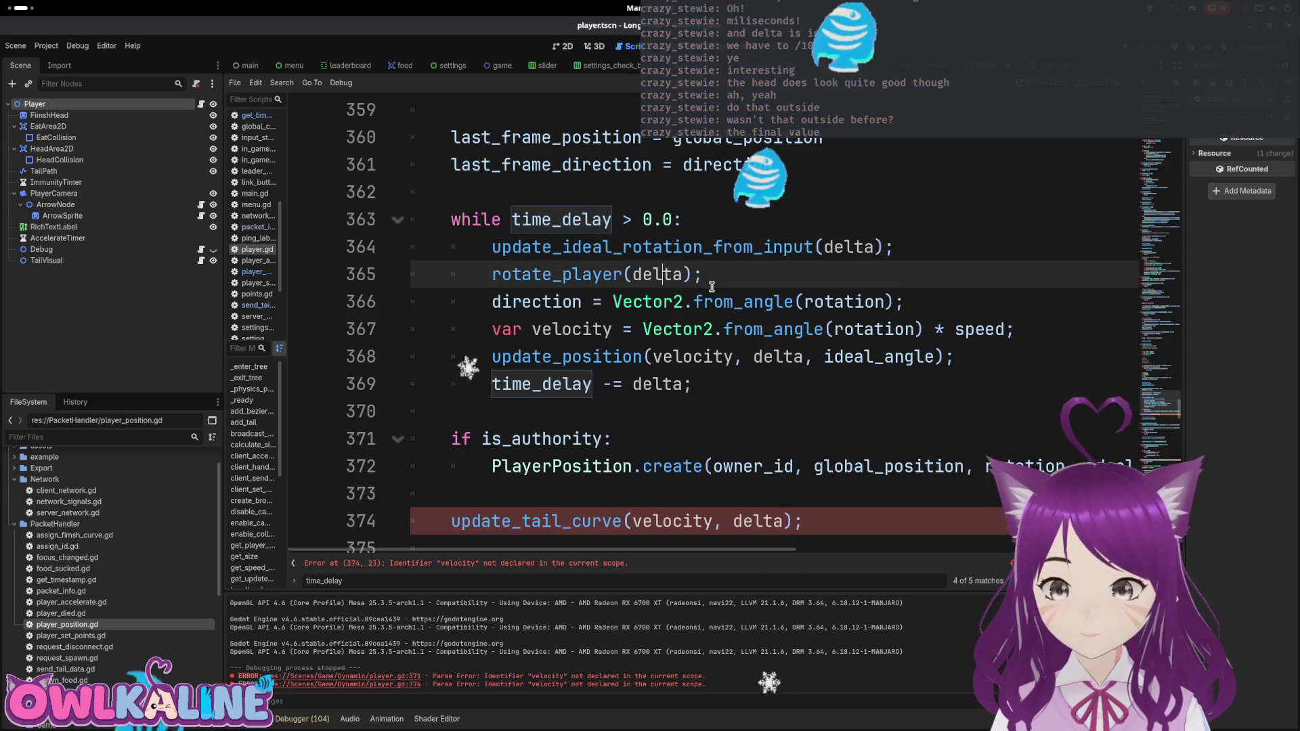
key(Down)
key(Down)
click(499, 192)
key(Return)
text(var velocity:)
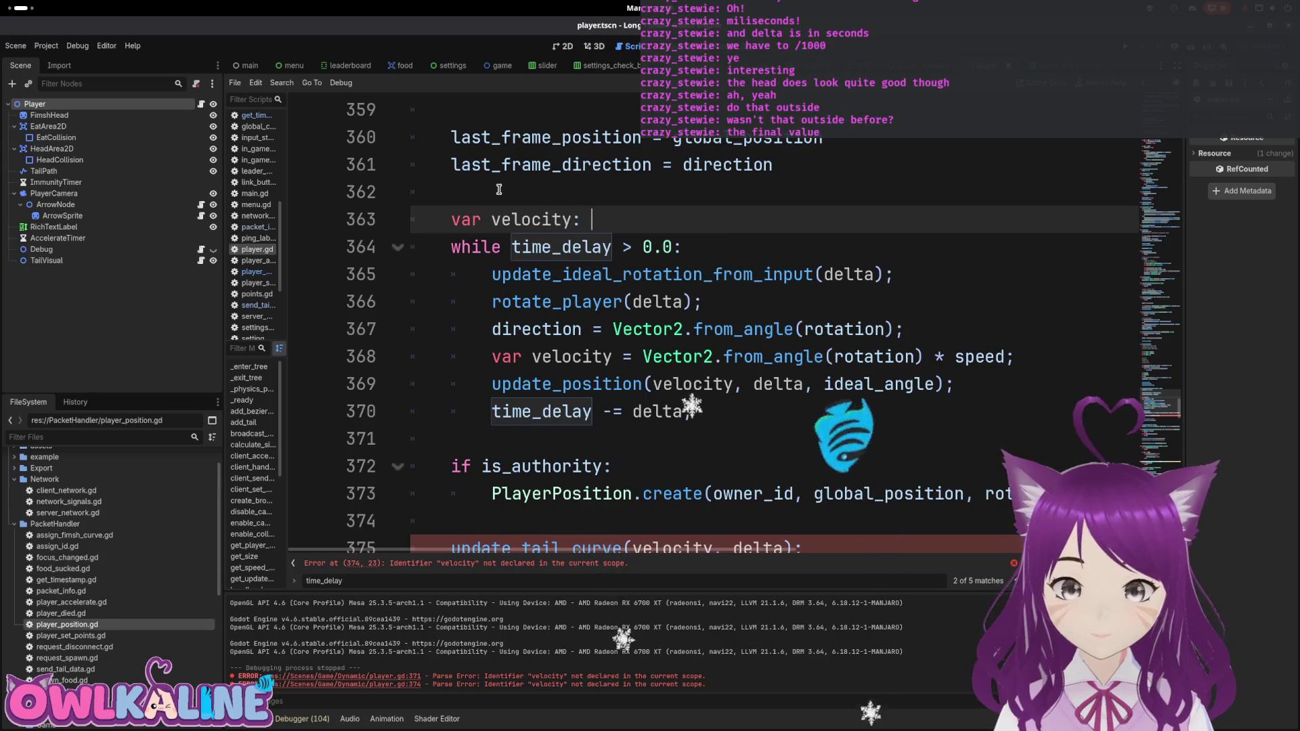
text(tor2;)
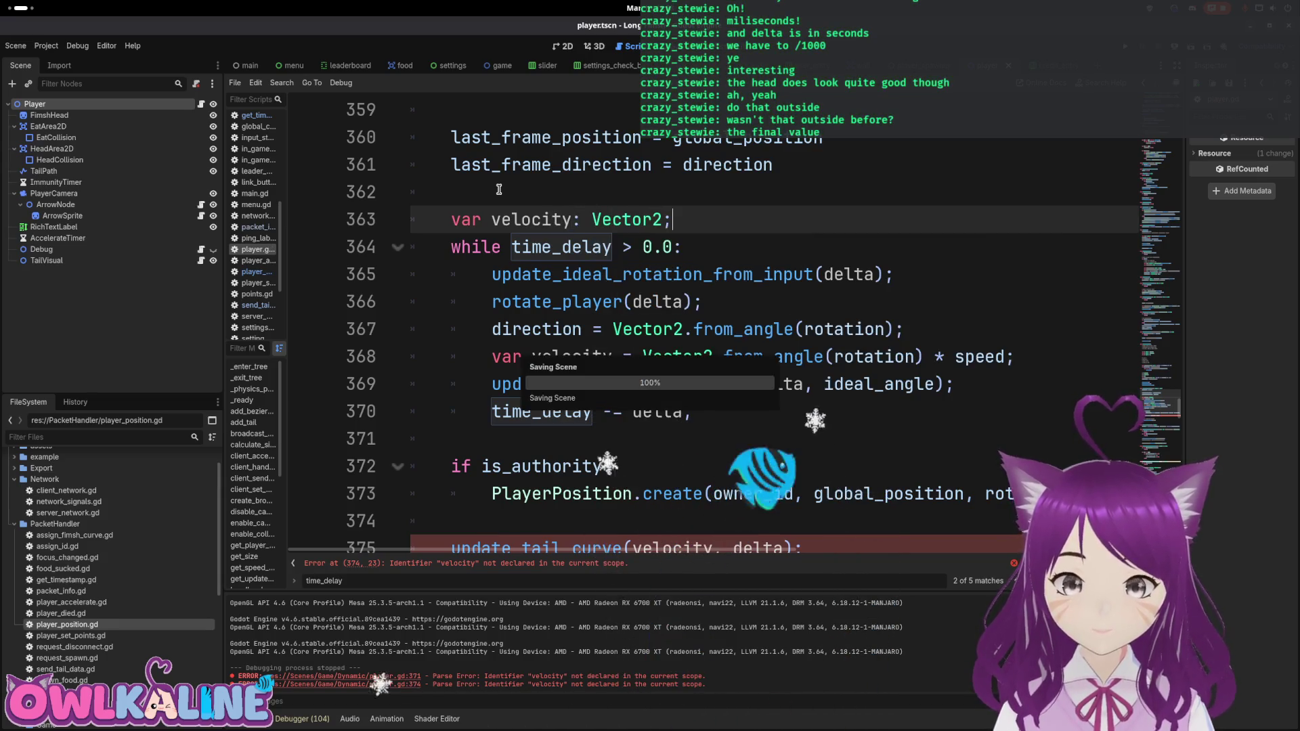
Step: Delete 'var' from the in-loop velocity line so it only assigns, and save player.gd
double_click(506, 357)
key(Delete)
key(Delete)
key(ctrl+s)
scroll(670, 304, down, 3)
click(673, 302)
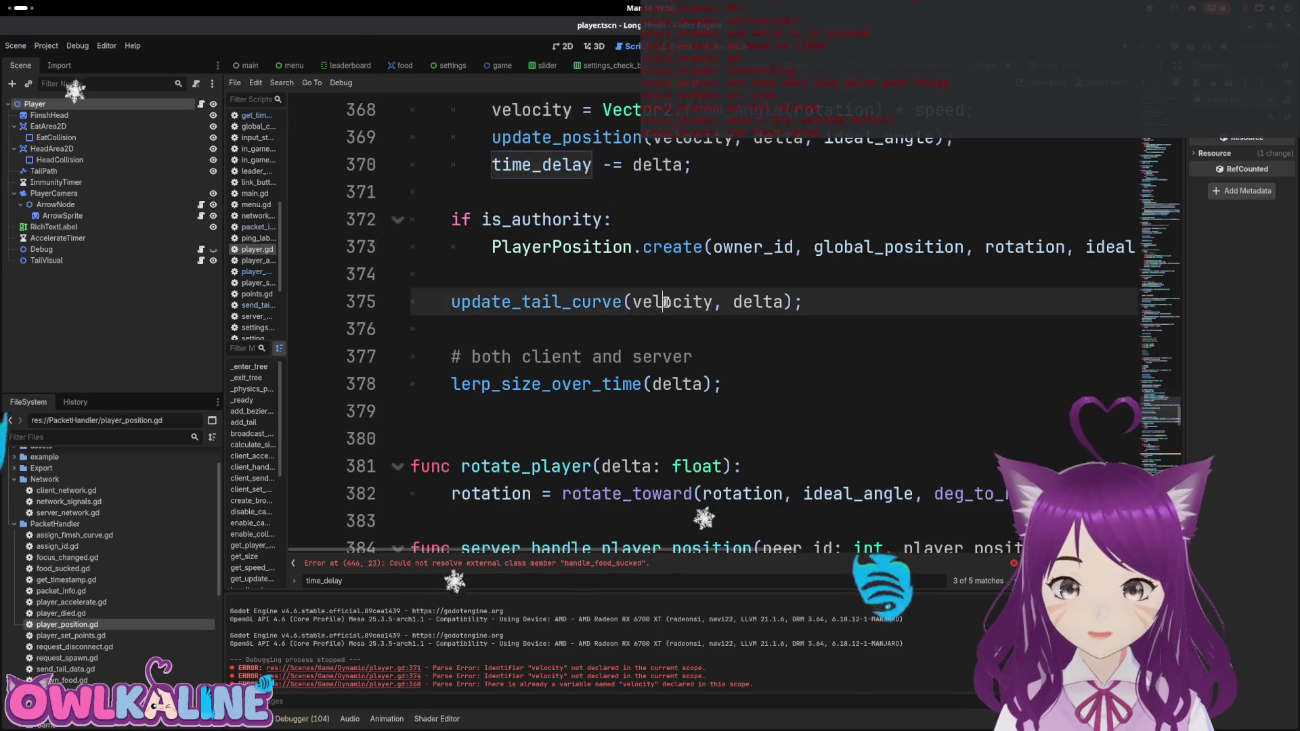
scroll(688, 312, up, 2)
click(596, 365)
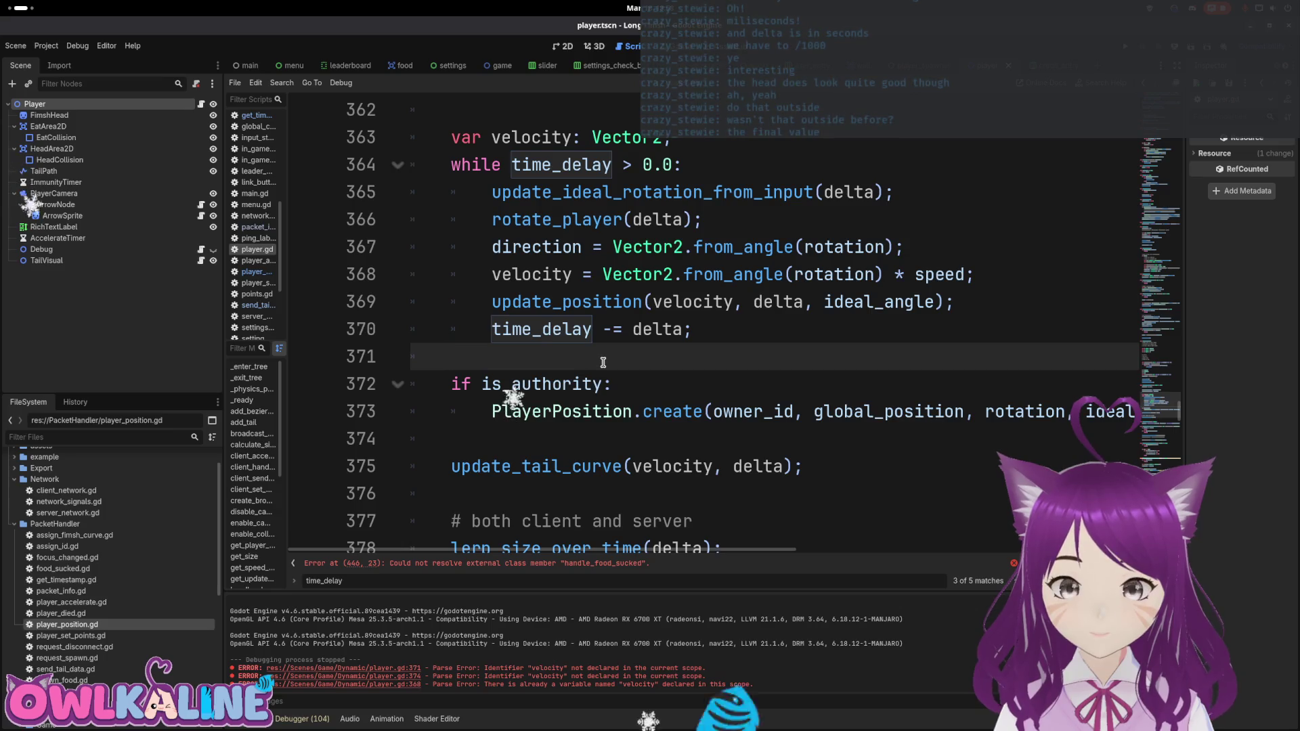
Step: Run the game, play in the right client window, spectate from the left, then stop it
key(F5)
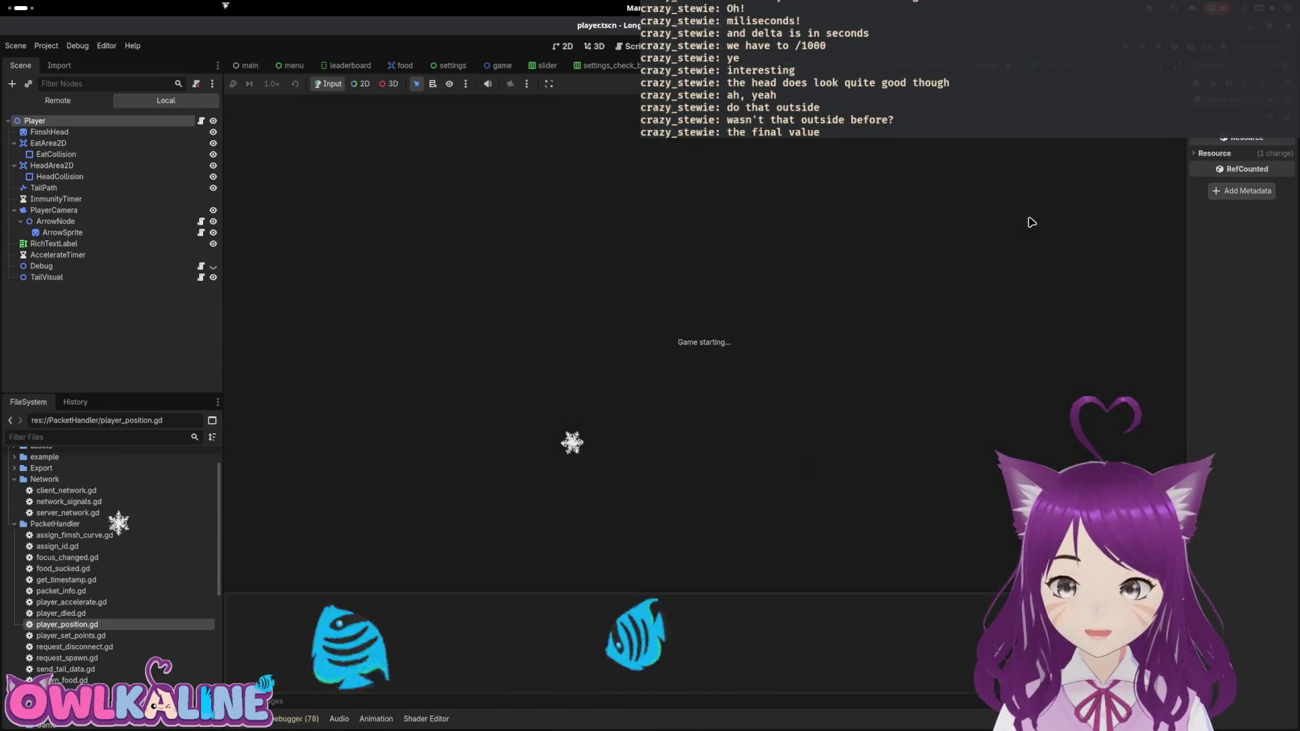
click(670, 348)
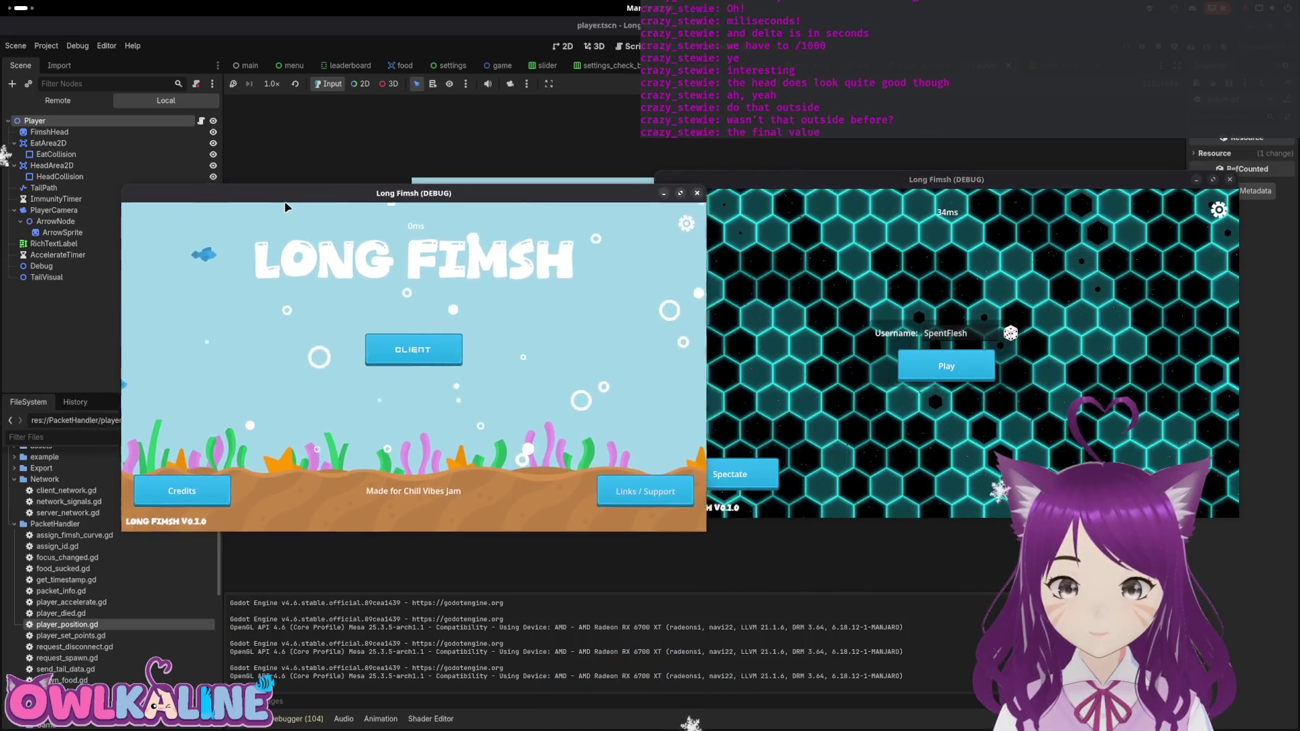
click(946, 365)
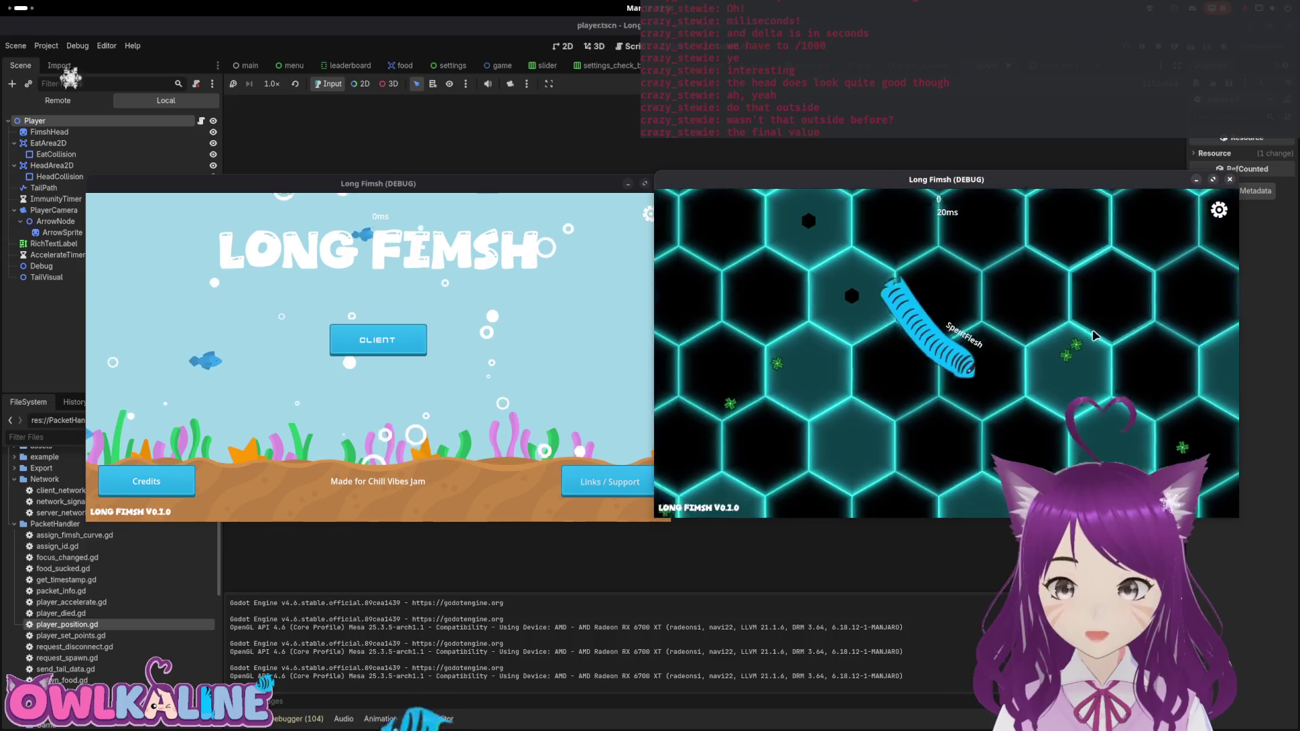
click(370, 352)
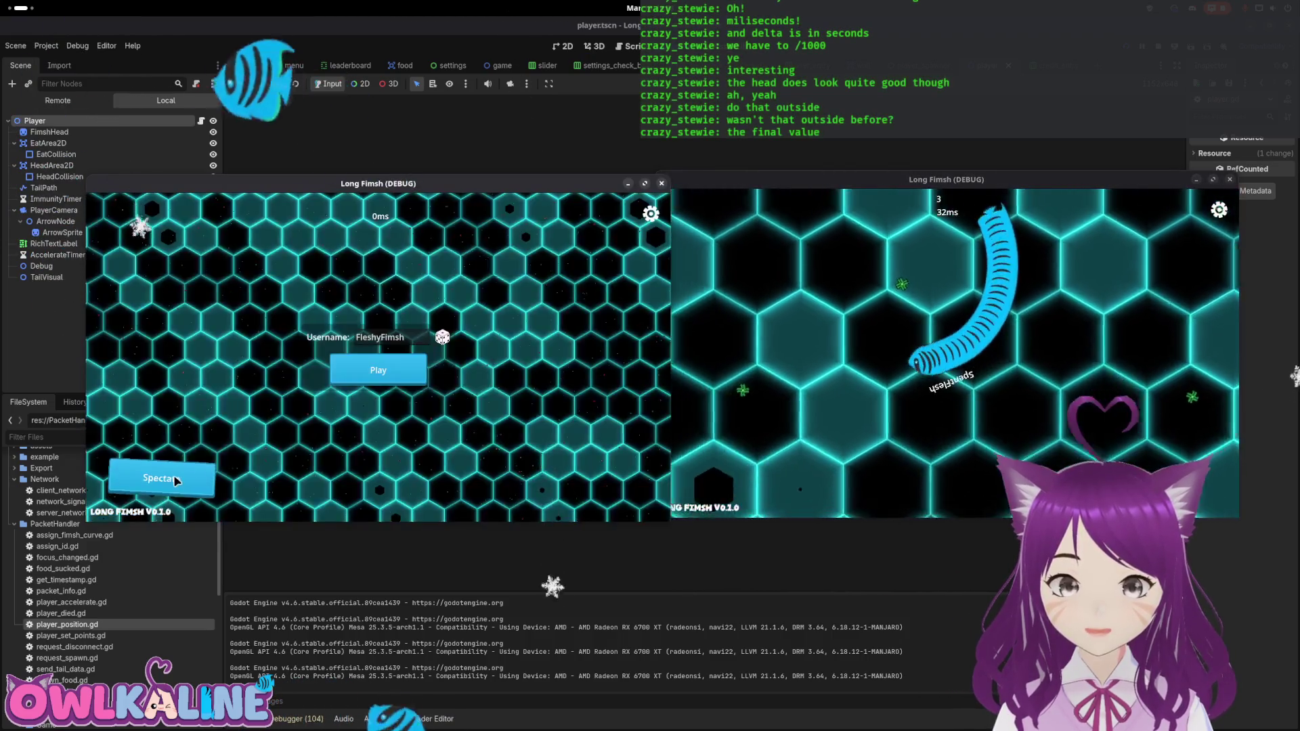
click(146, 474)
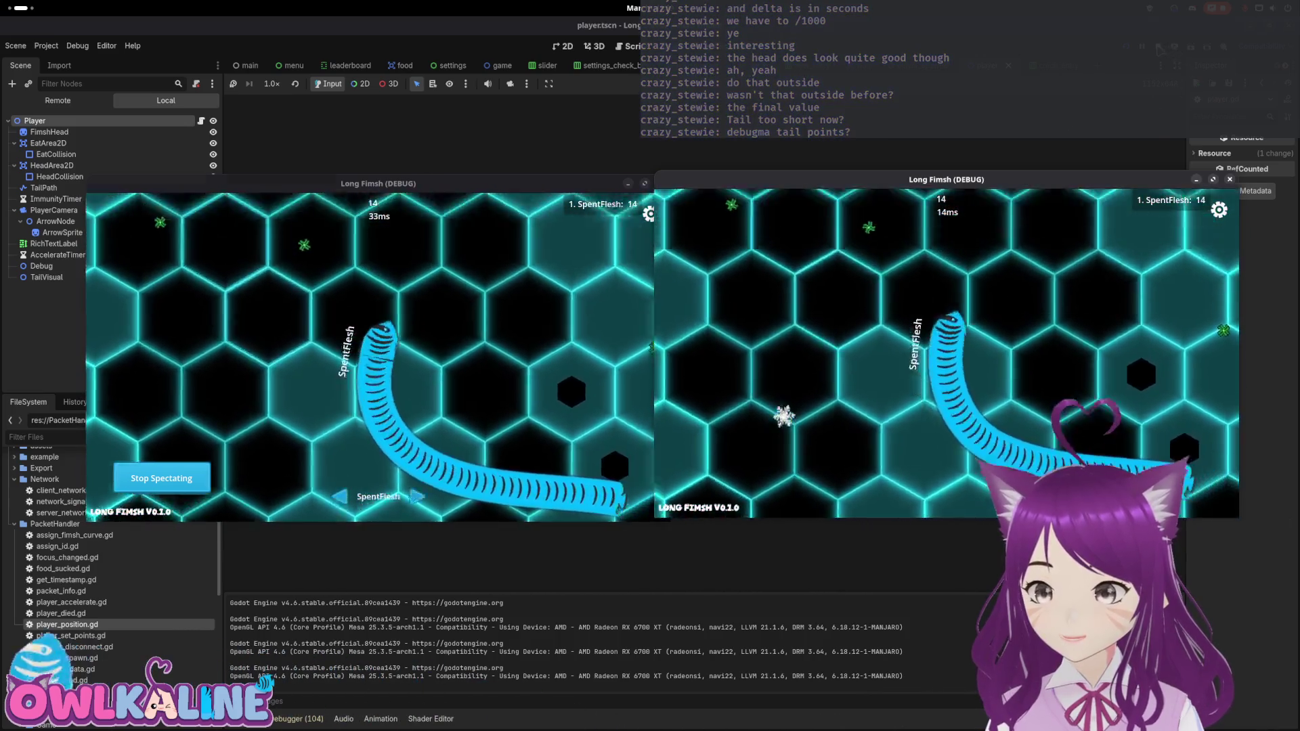
click(1159, 48)
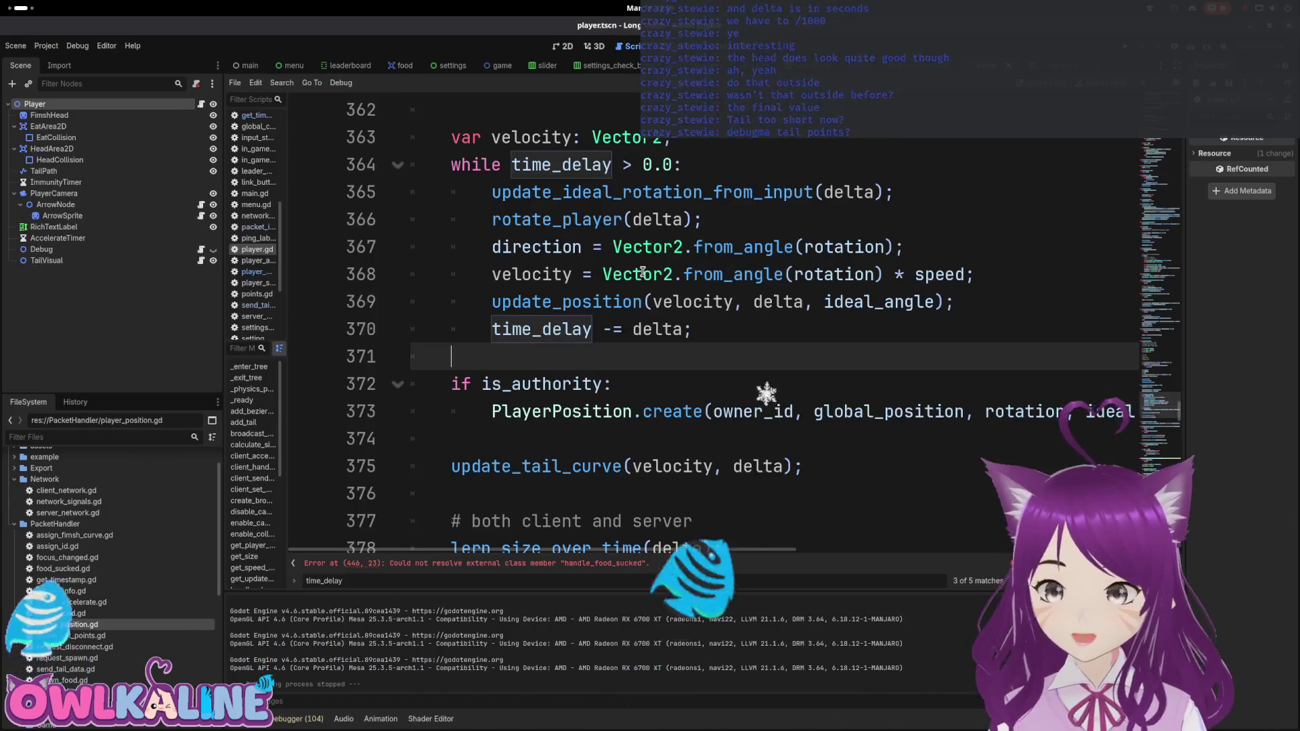
Step: Review the error and warning lists for each debugger session
click(323, 719)
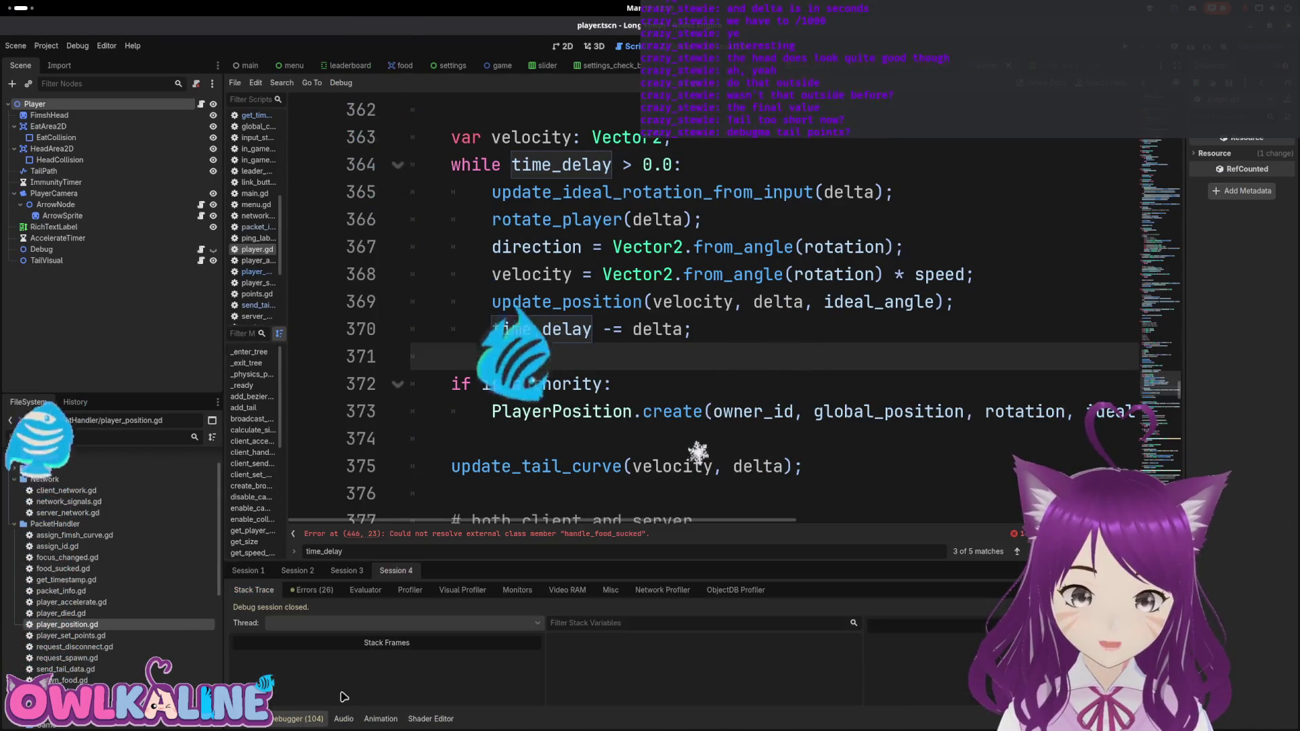
click(321, 588)
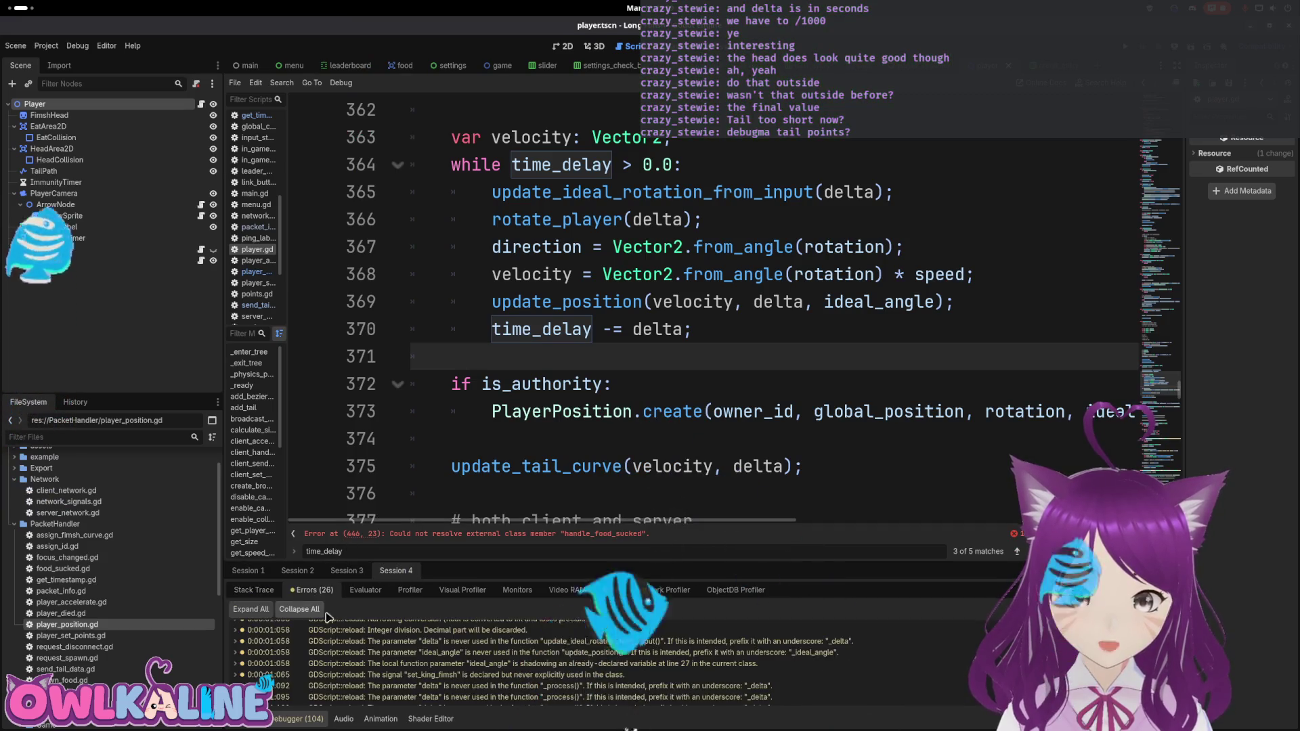
click(344, 571)
click(247, 571)
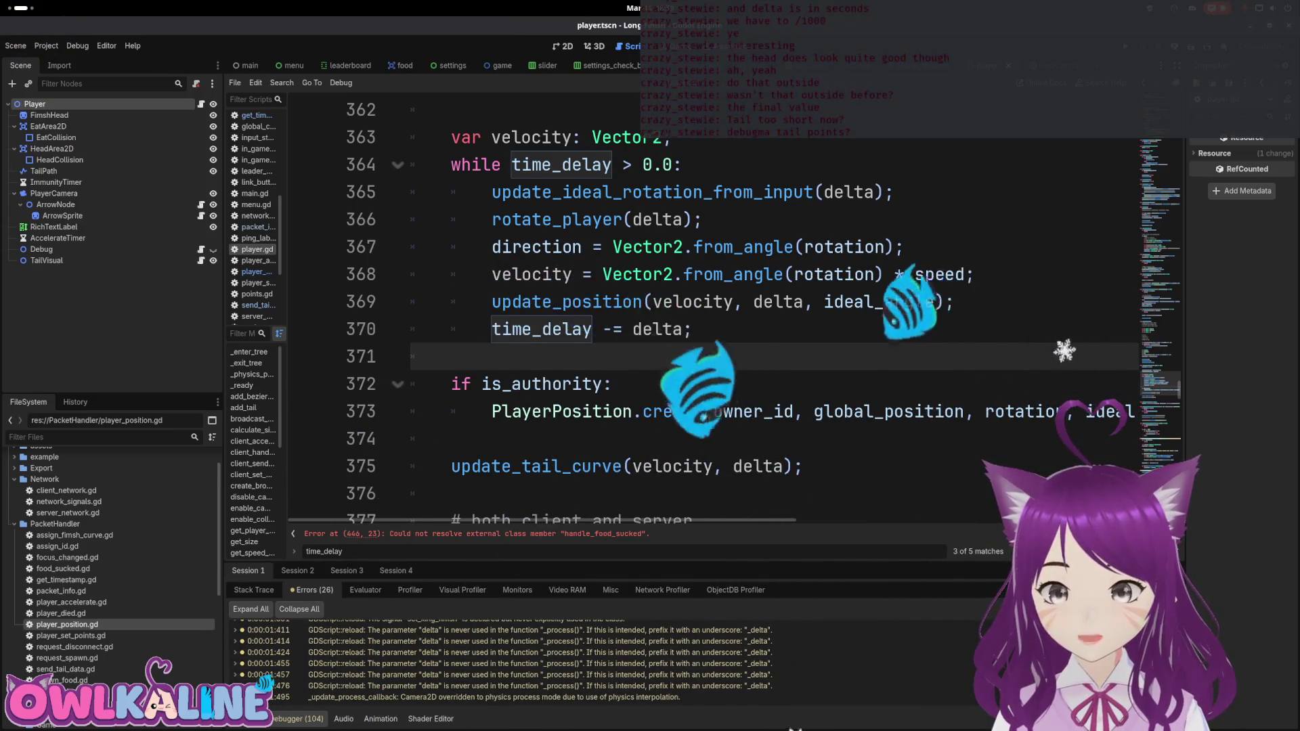
Step: Search player.gd for handle_food_sucked, then switch to the player_spawner scene
double_click(757, 359)
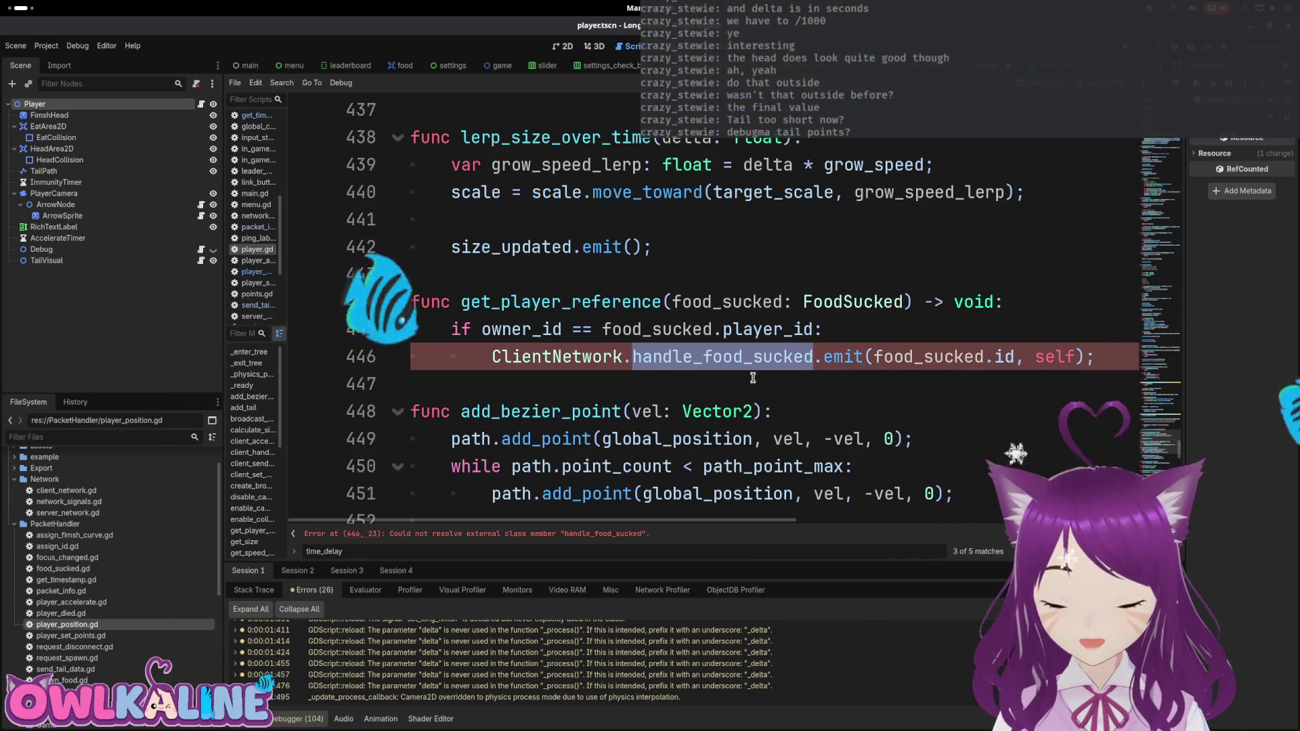
click(777, 411)
key(ctrl+Tab)
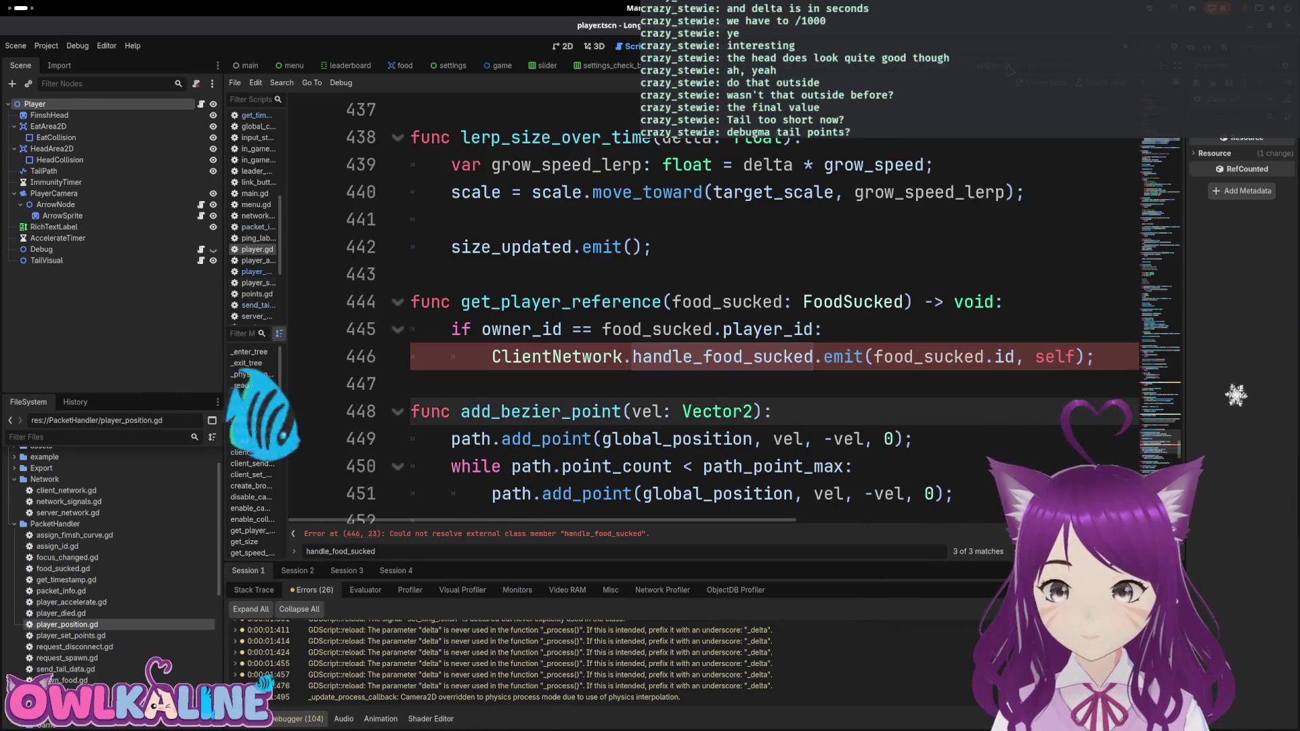
right_click(264, 261)
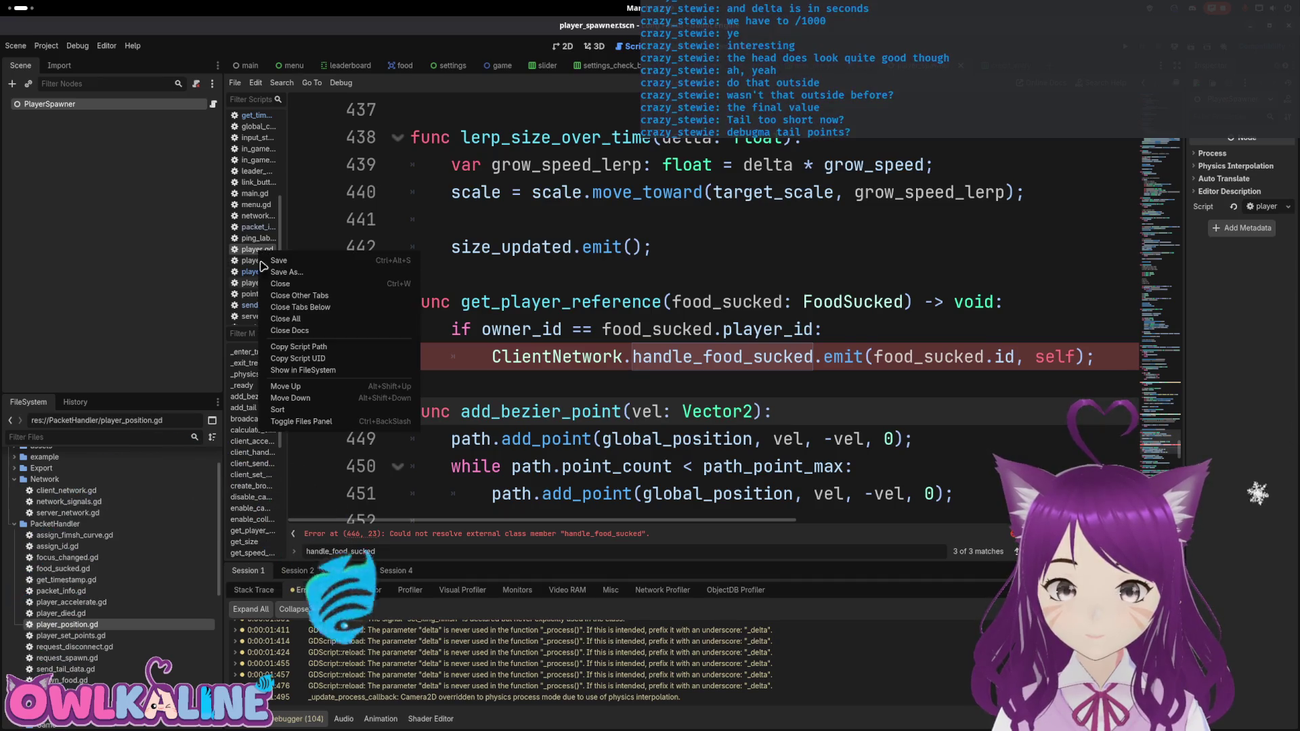
Step: Close the open script documents and open player.tscn from Scenes/Game/Dynamic in FileSystem
click(308, 330)
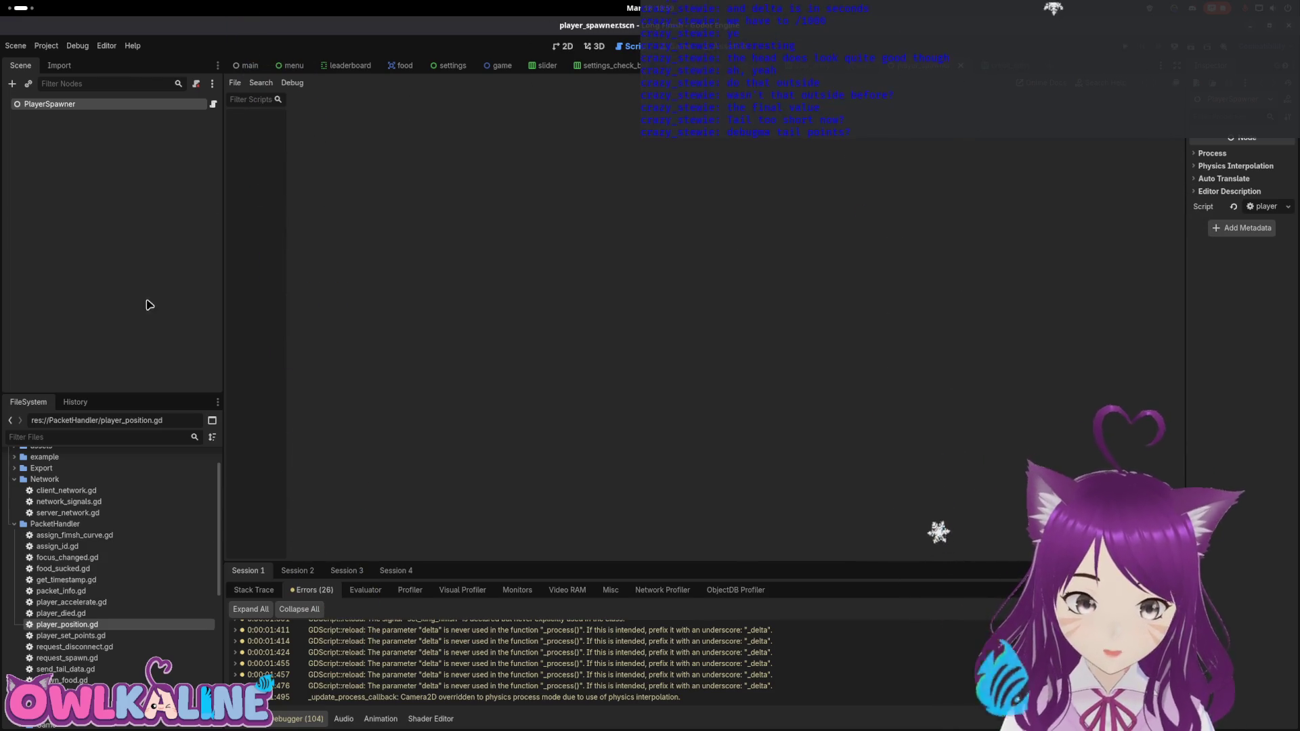
scroll(88, 537, down, 5)
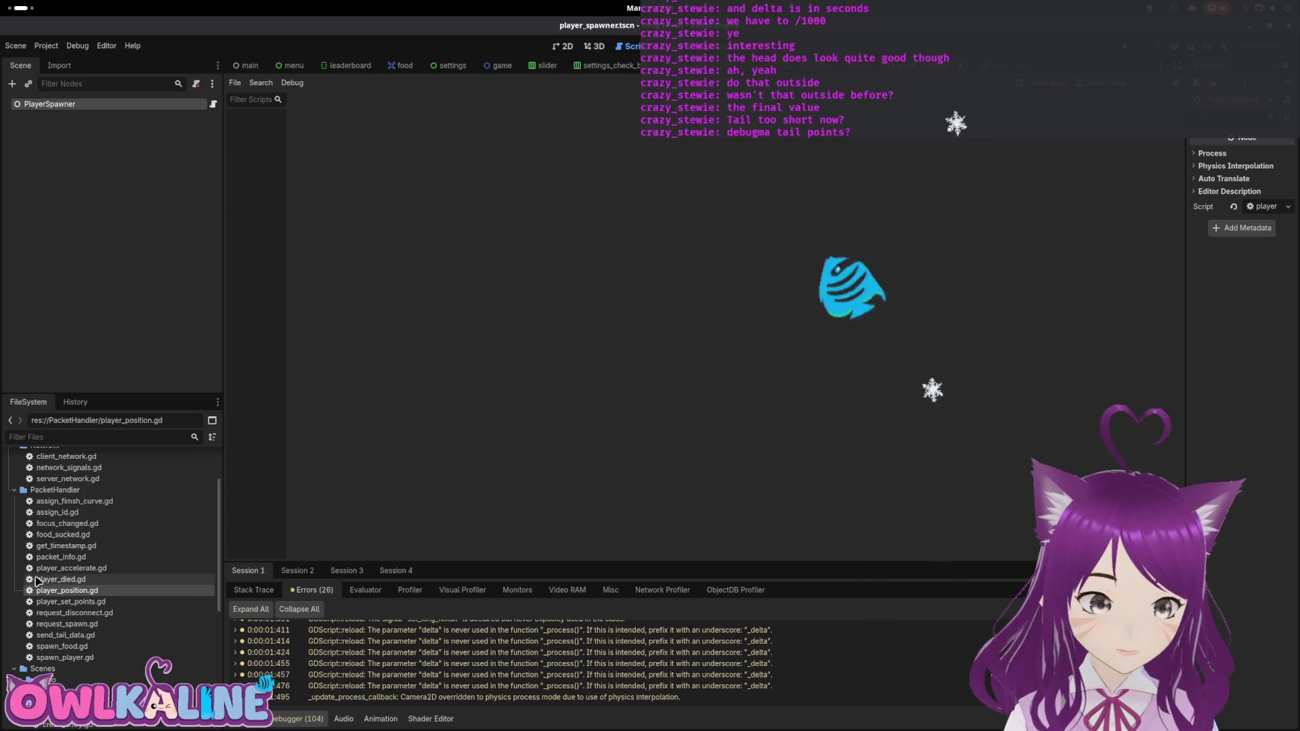
scroll(14, 609, down, 7)
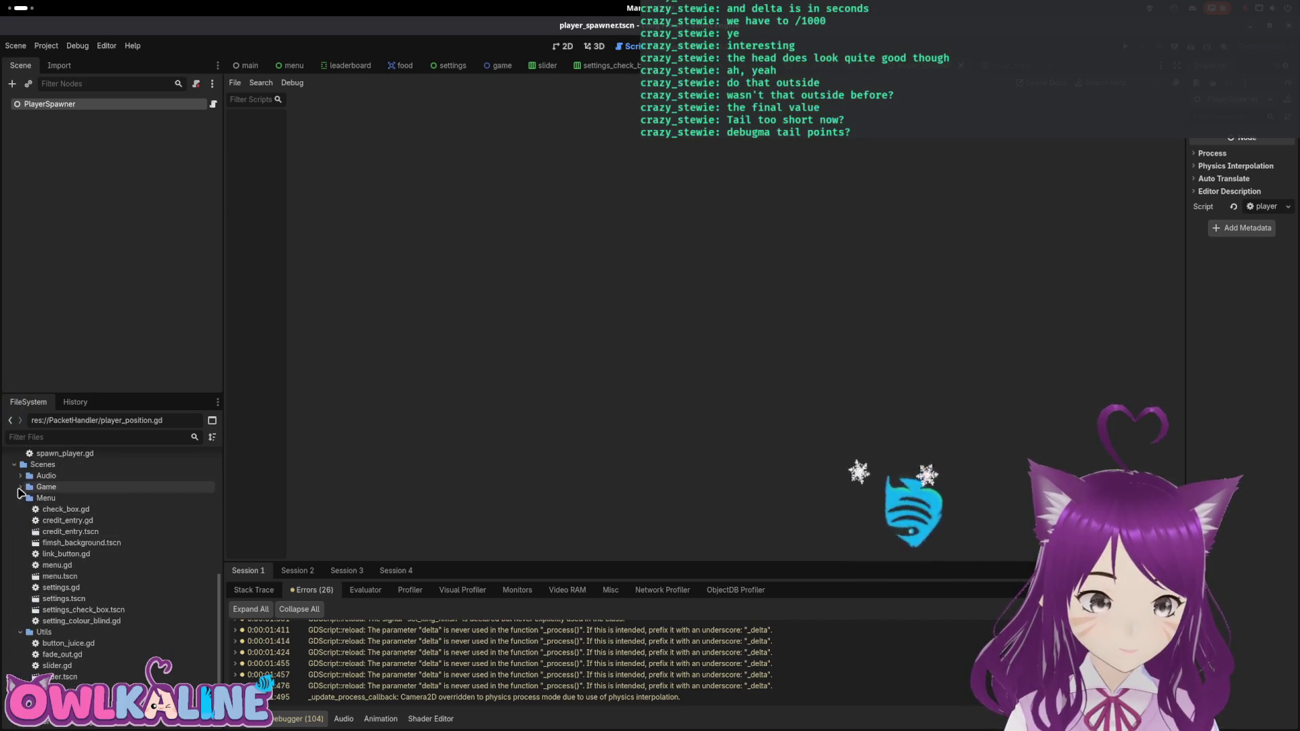
click(20, 499)
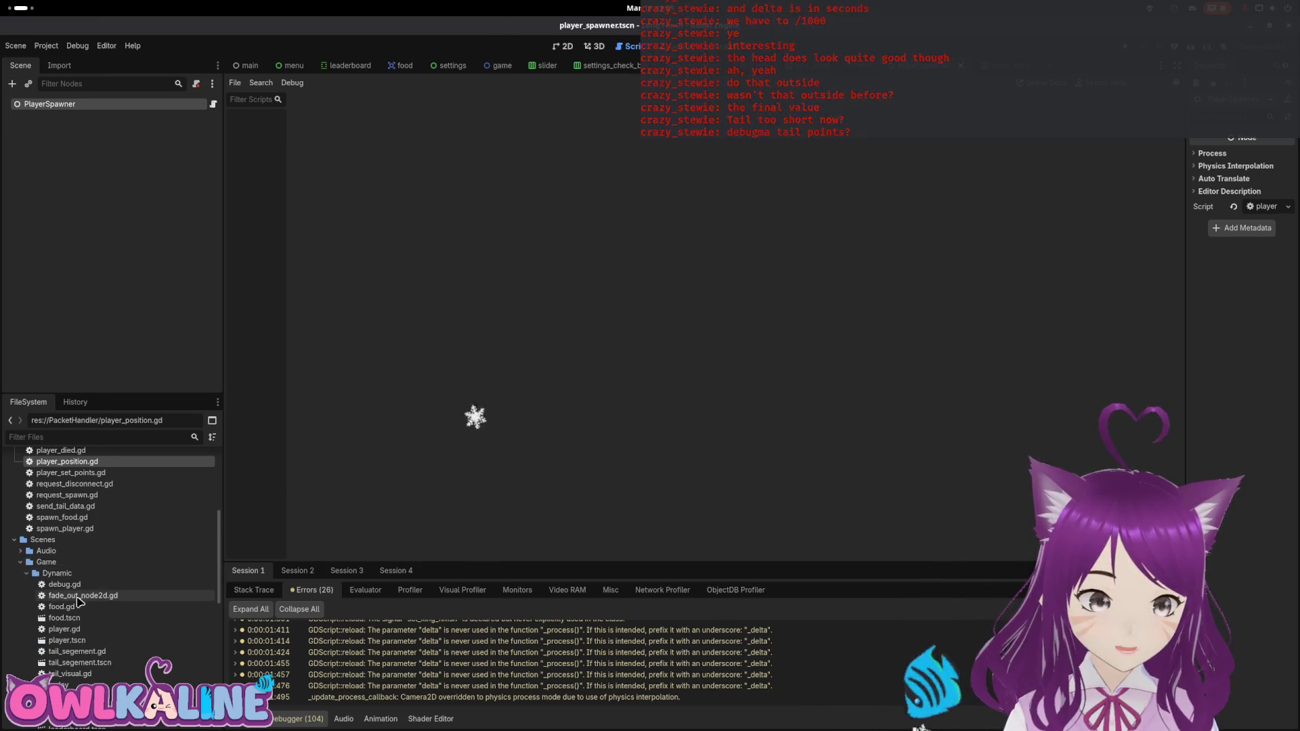
double_click(93, 642)
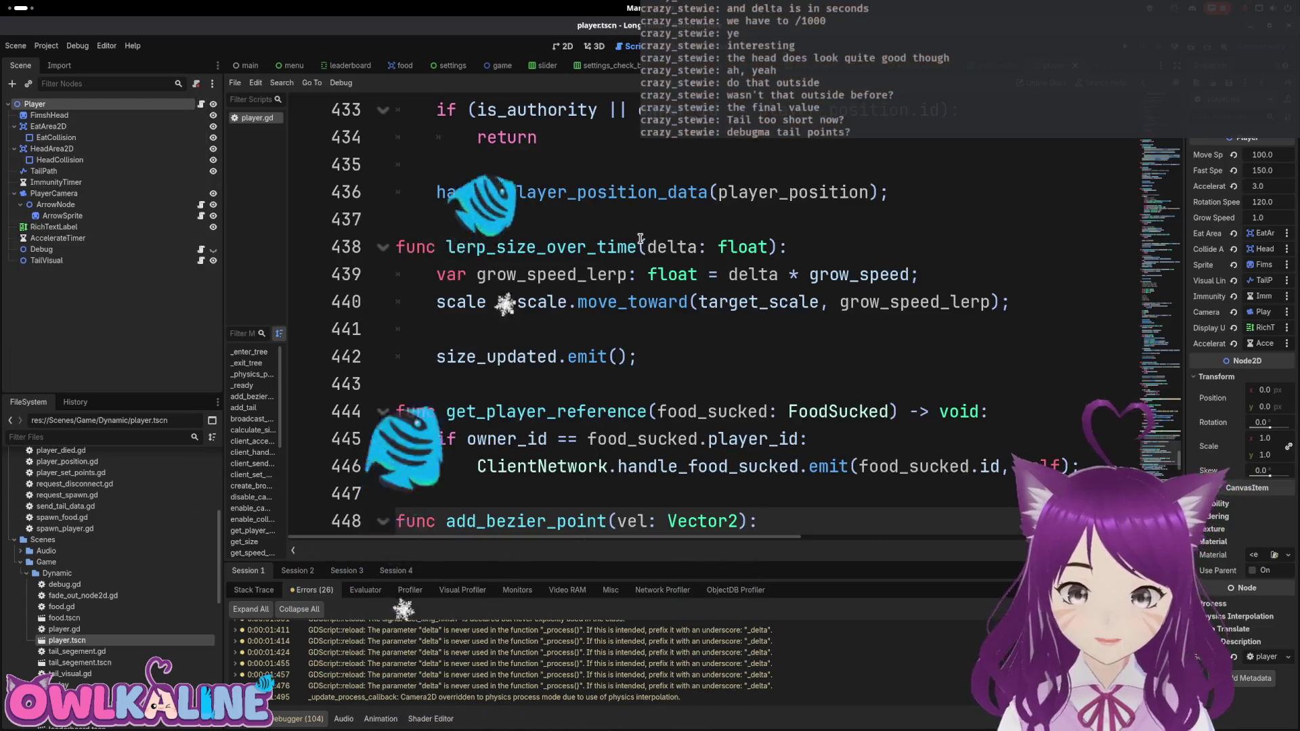
Step: Save the player scene, look over the tail-update code in player.gd, and run the project
click(813, 329)
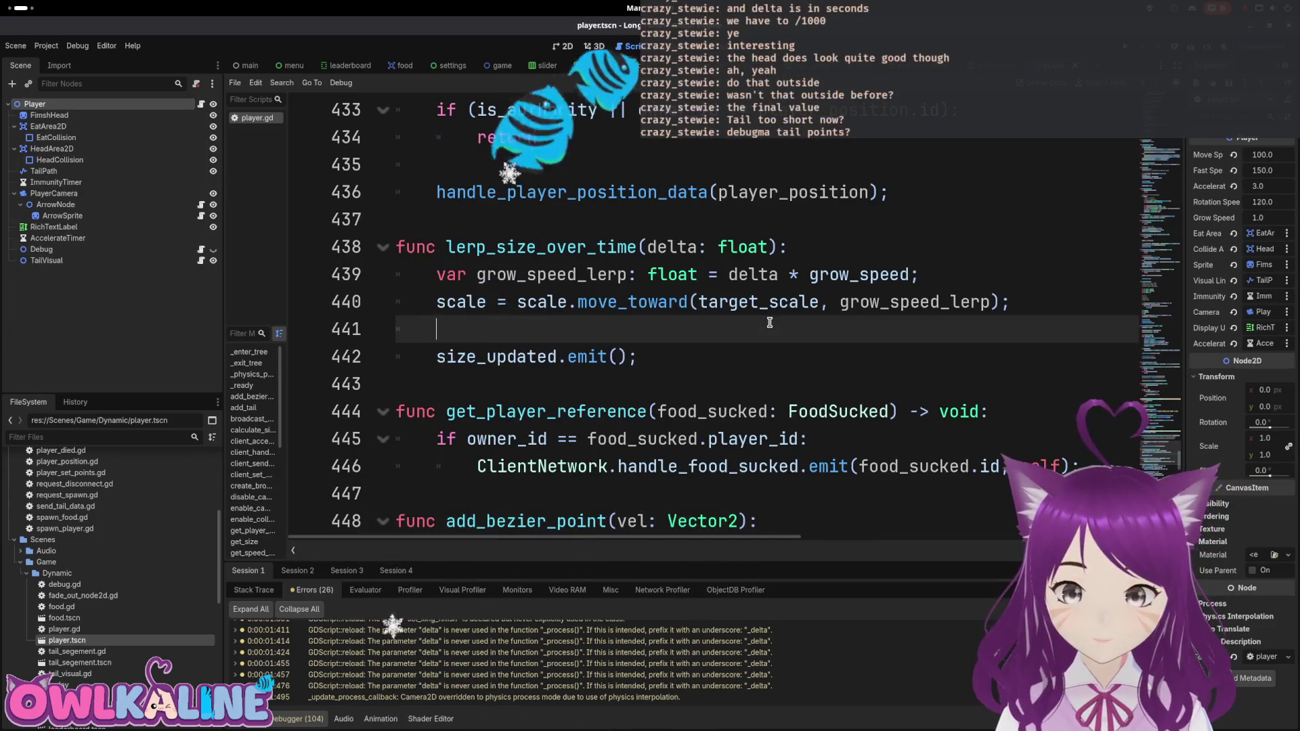
key(ctrl+s)
mouse_move(1159, 458)
mouse_down()
mouse_move(1159, 217)
mouse_move(1159, 342)
mouse_up()
scroll(685, 472, up, 2)
scroll(664, 460, down, 2)
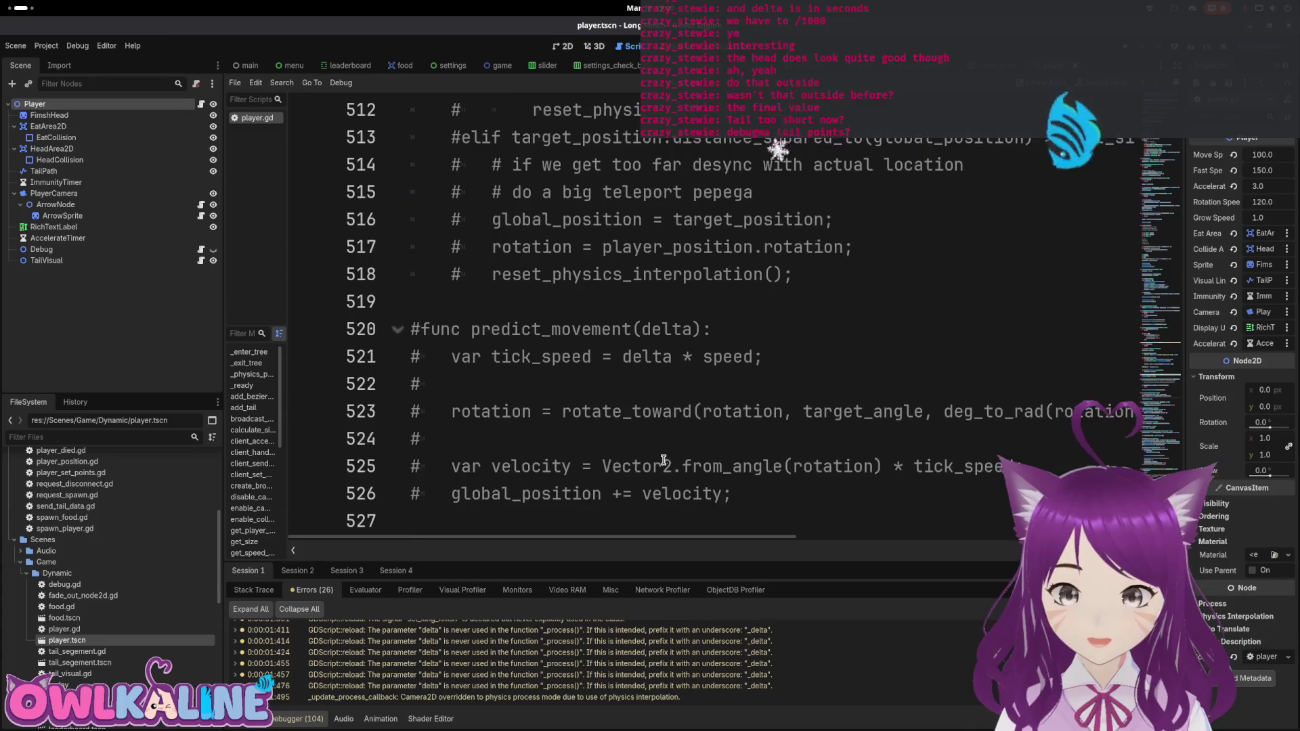
scroll(711, 452, up, 8)
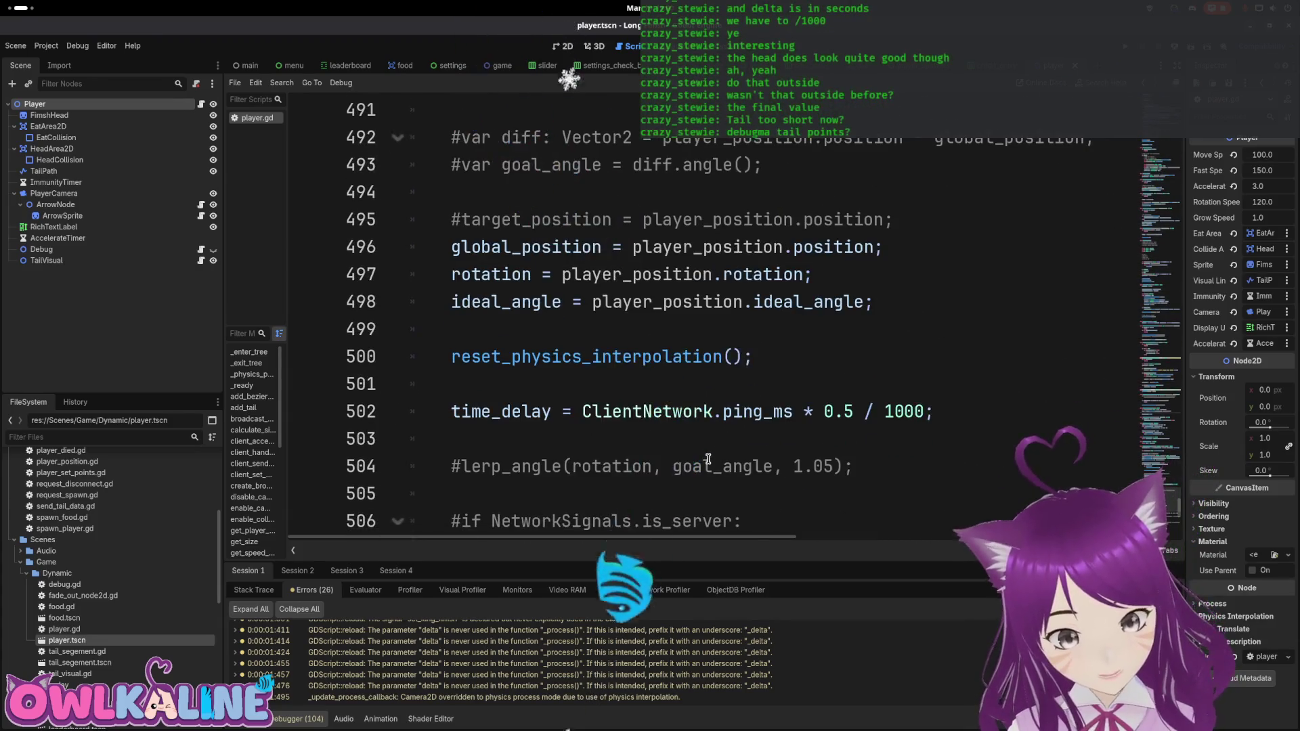
scroll(709, 458, up, 4)
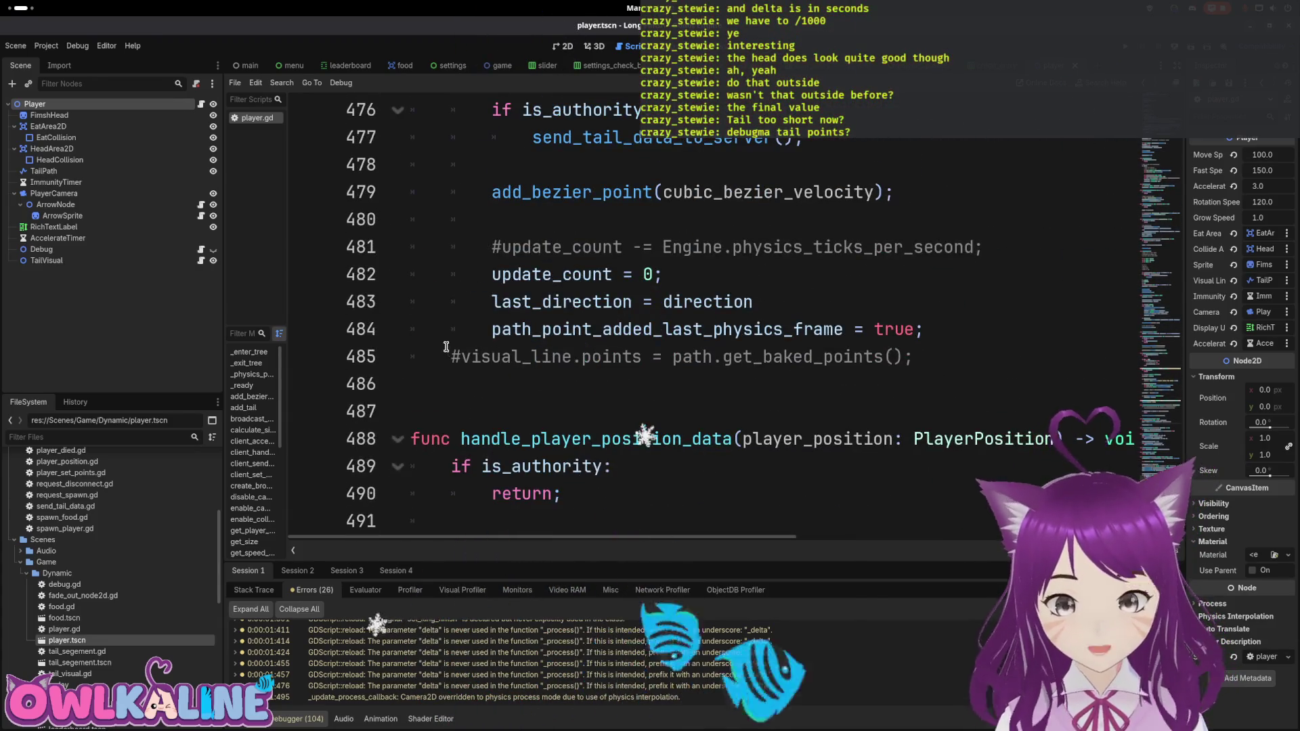
click(454, 356)
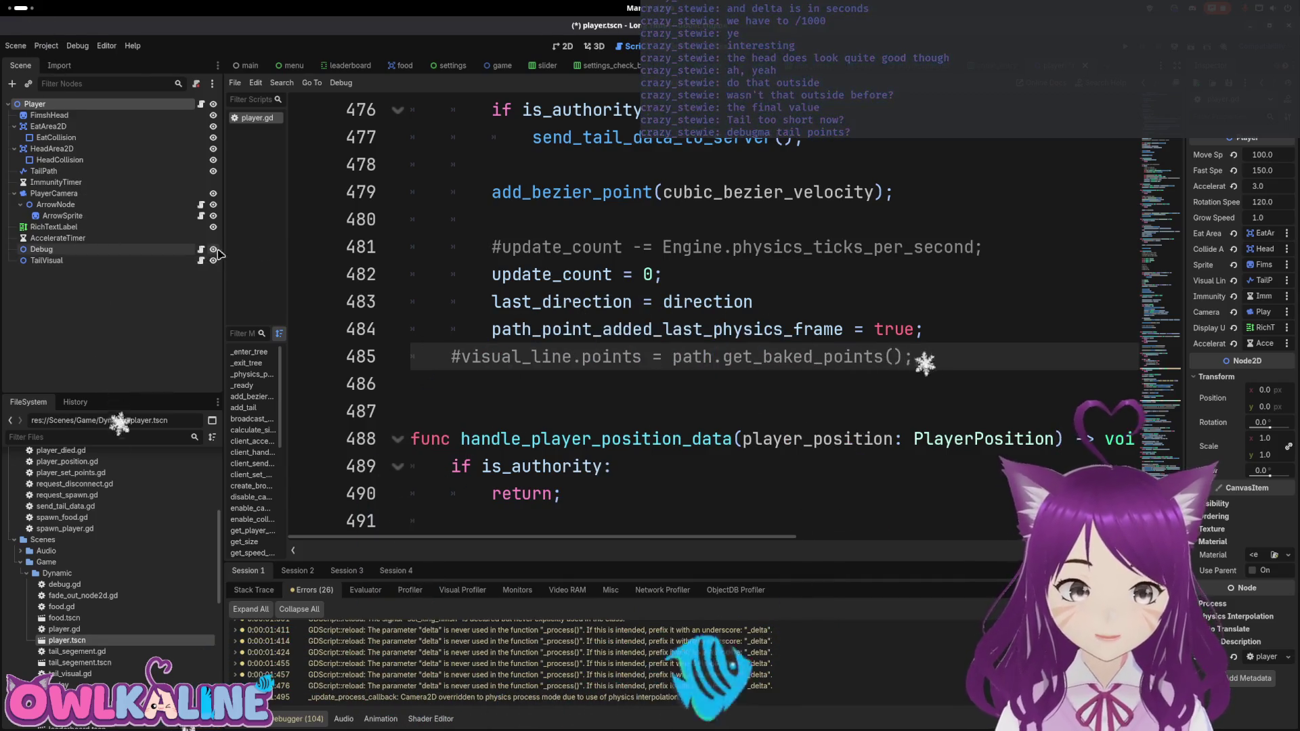
click(765, 247)
key(F5)
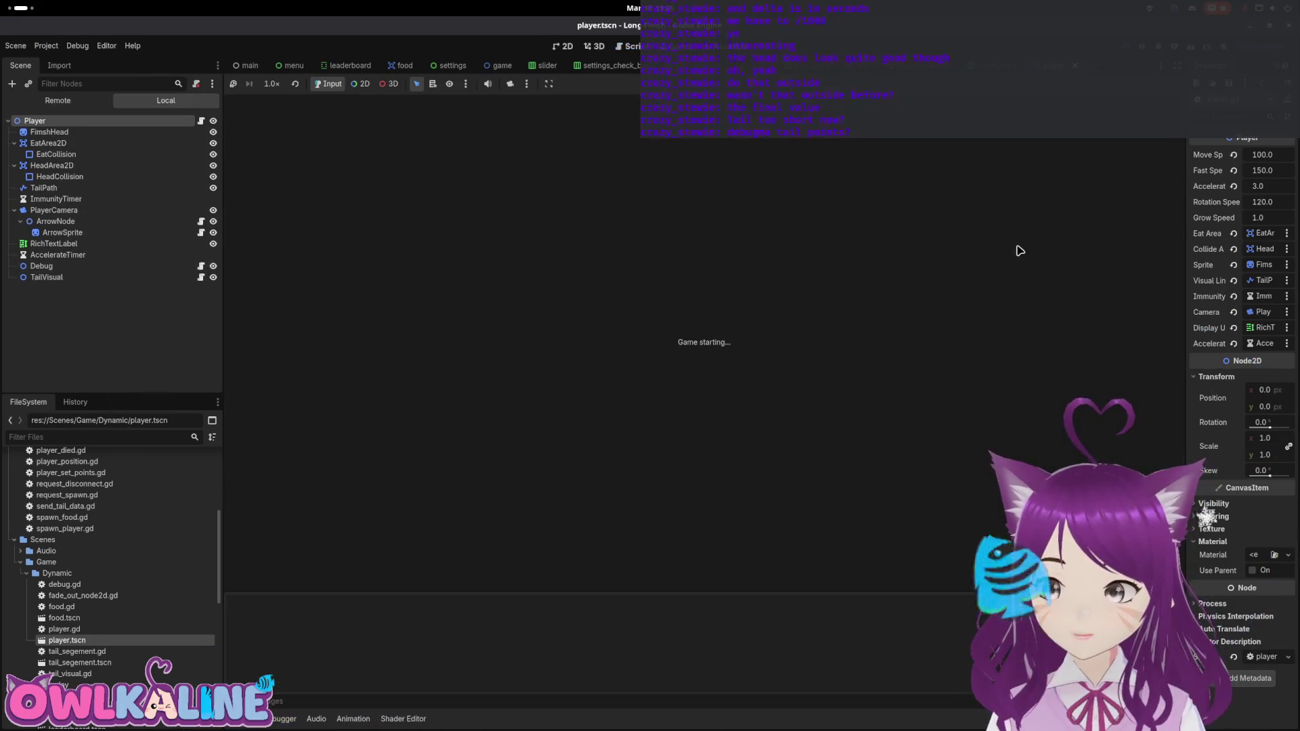
Step: Snap the game windows to left and right halves, play a round on the right, then exit fullscreen
drag(691, 192, 1297, 203)
mouse_move(554, 200)
mouse_down()
mouse_move(99, 210)
mouse_move(69, 243)
mouse_up()
click(961, 369)
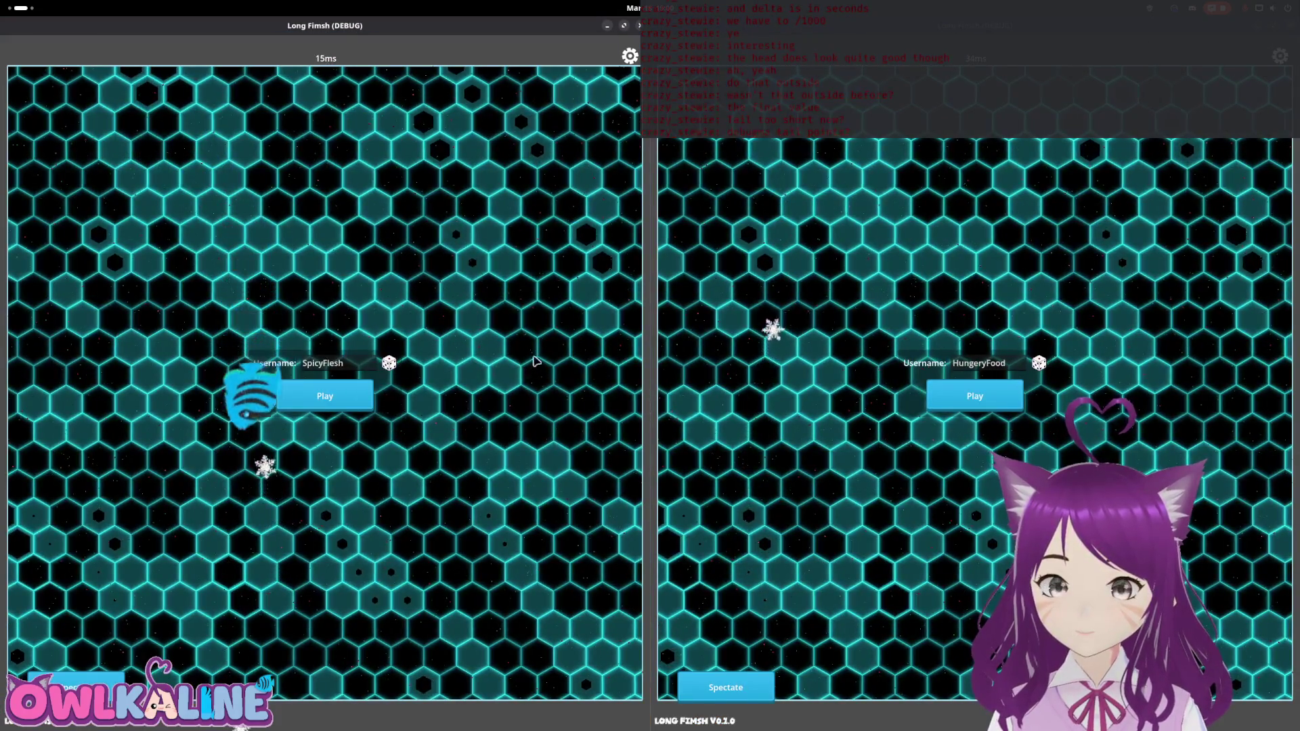
click(990, 395)
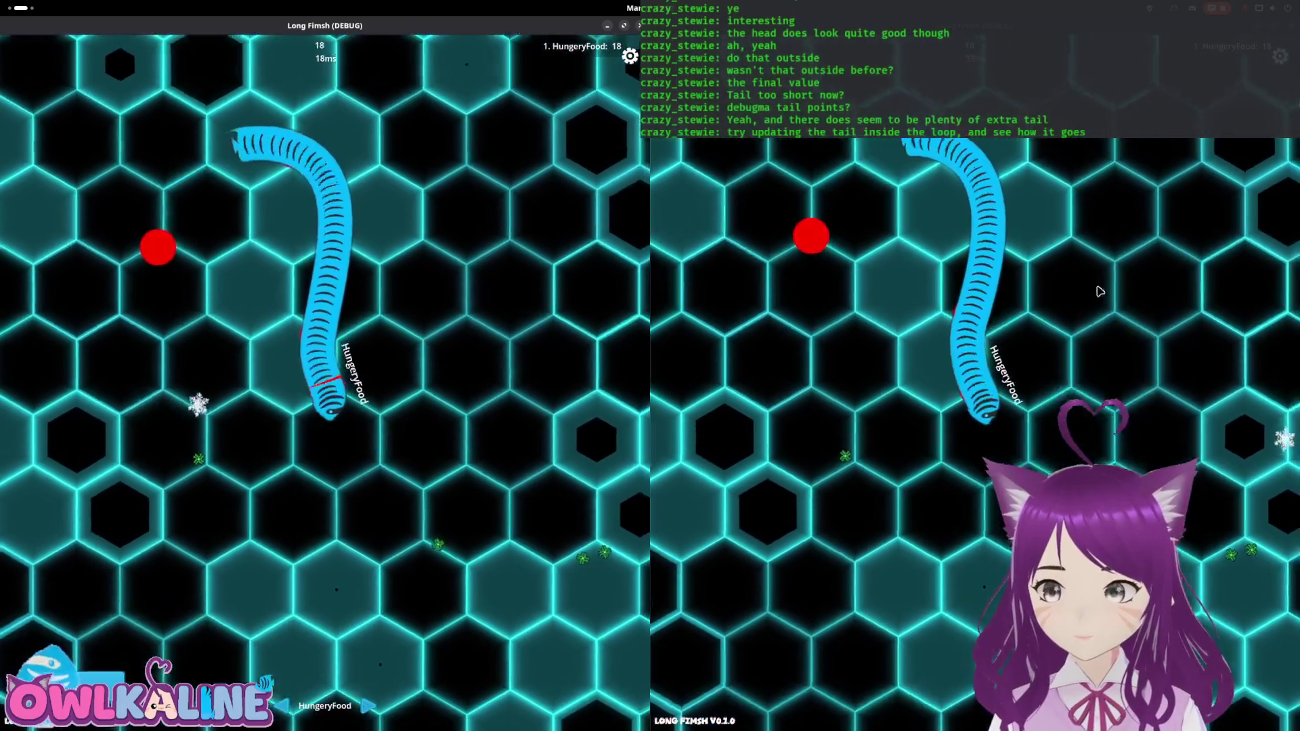
key(F11)
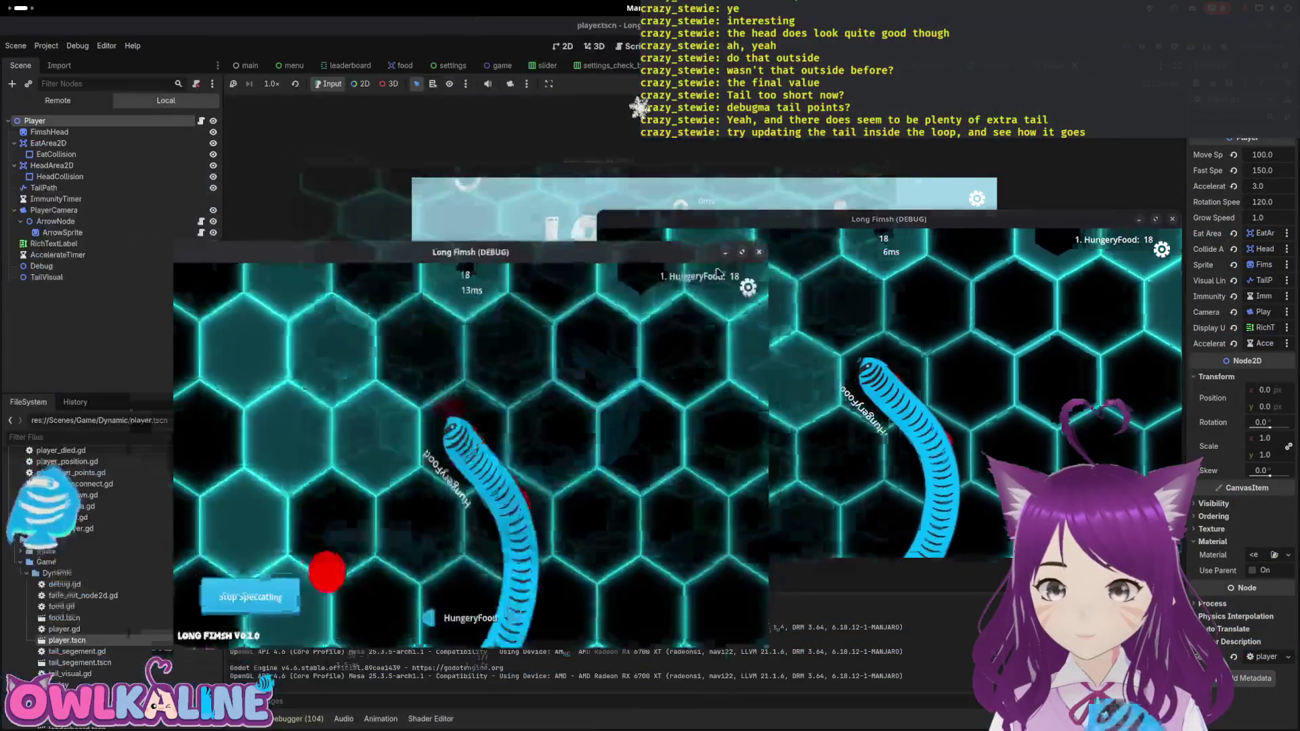
Step: Stop the game with F8 and scroll player.gd to the while time_delay loop
key(F8)
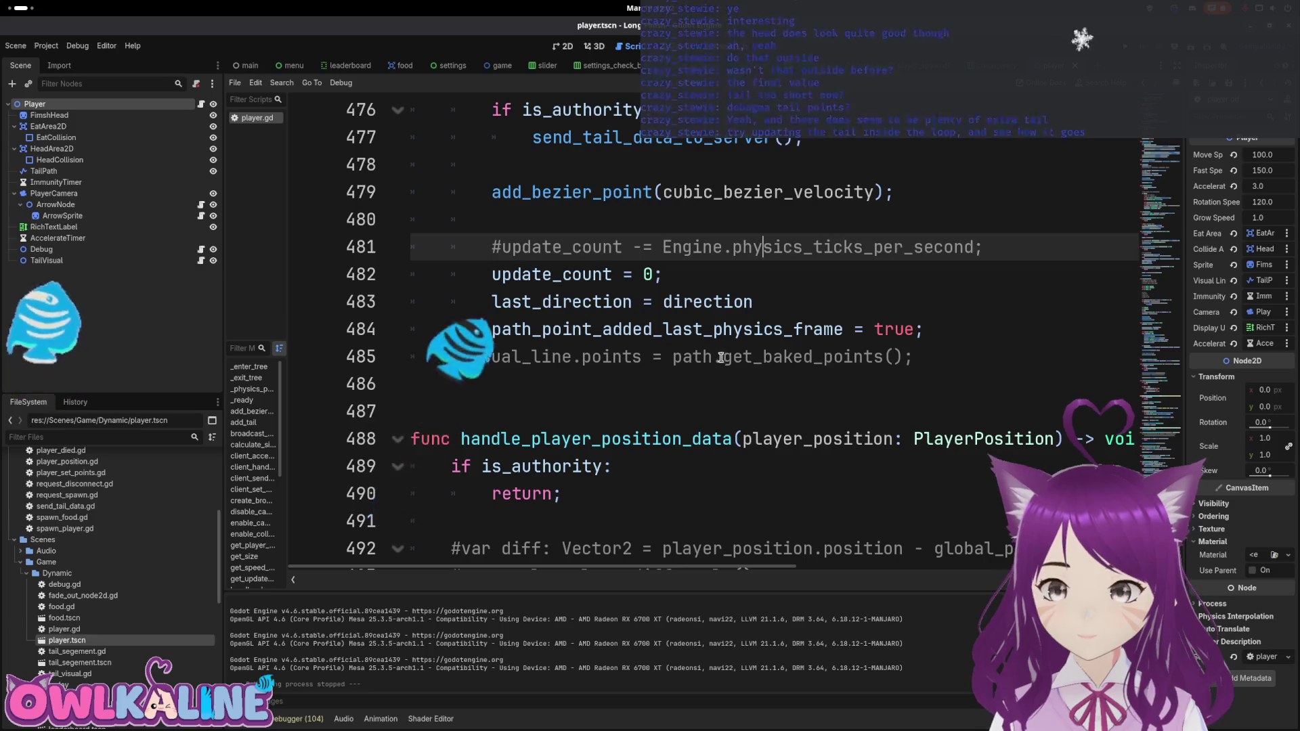
scroll(680, 353, up, 2)
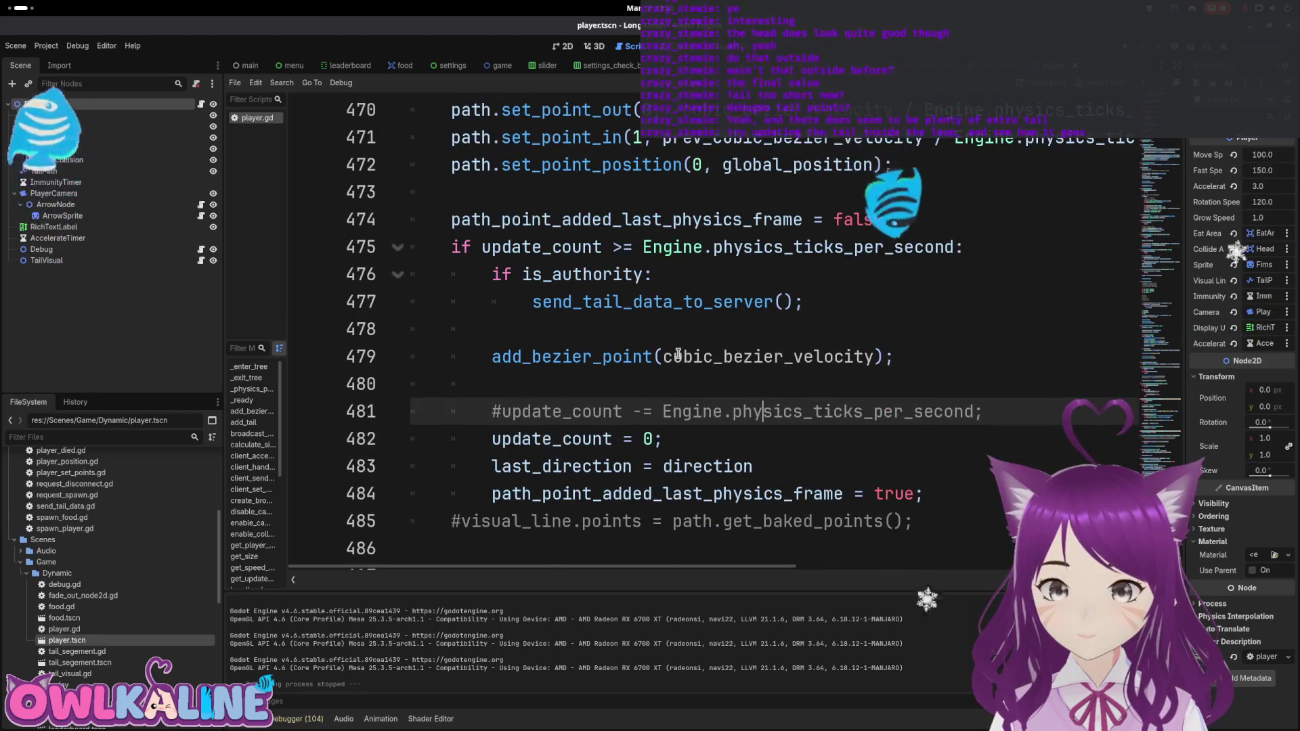
scroll(680, 352, up, 4)
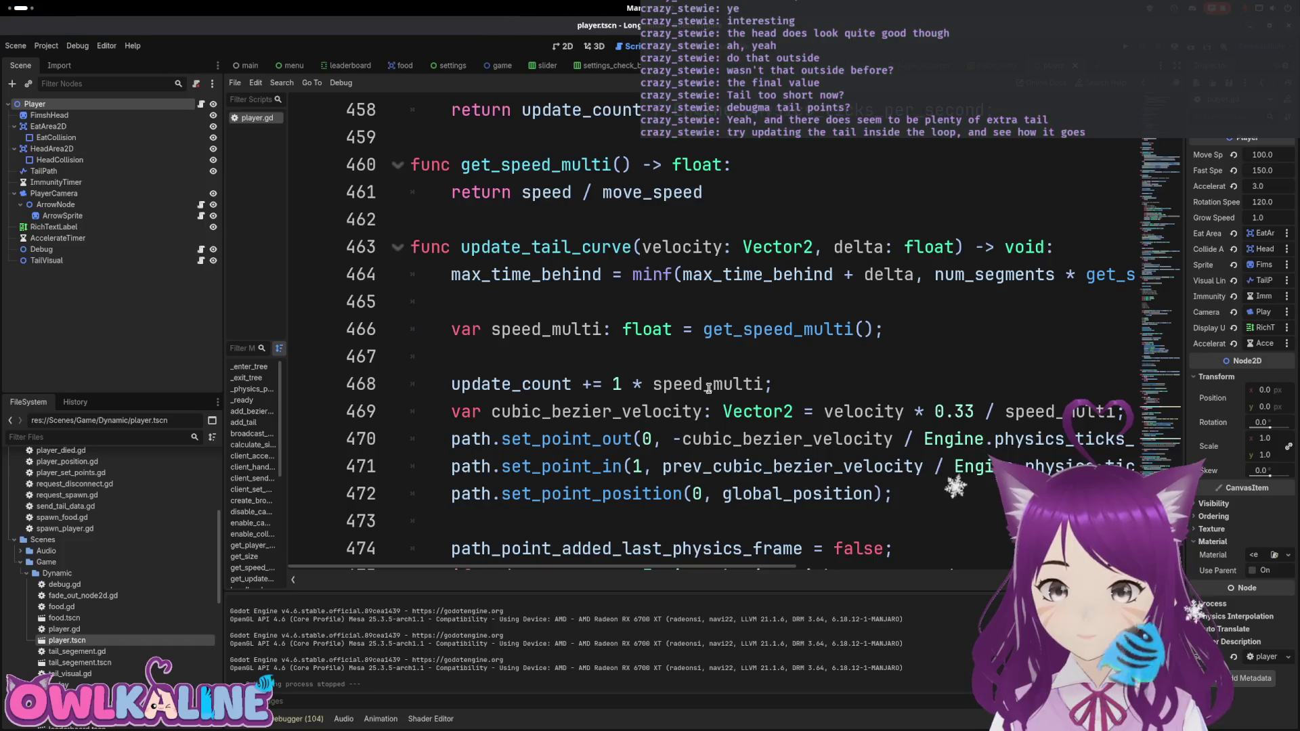
scroll(717, 378, down, 15)
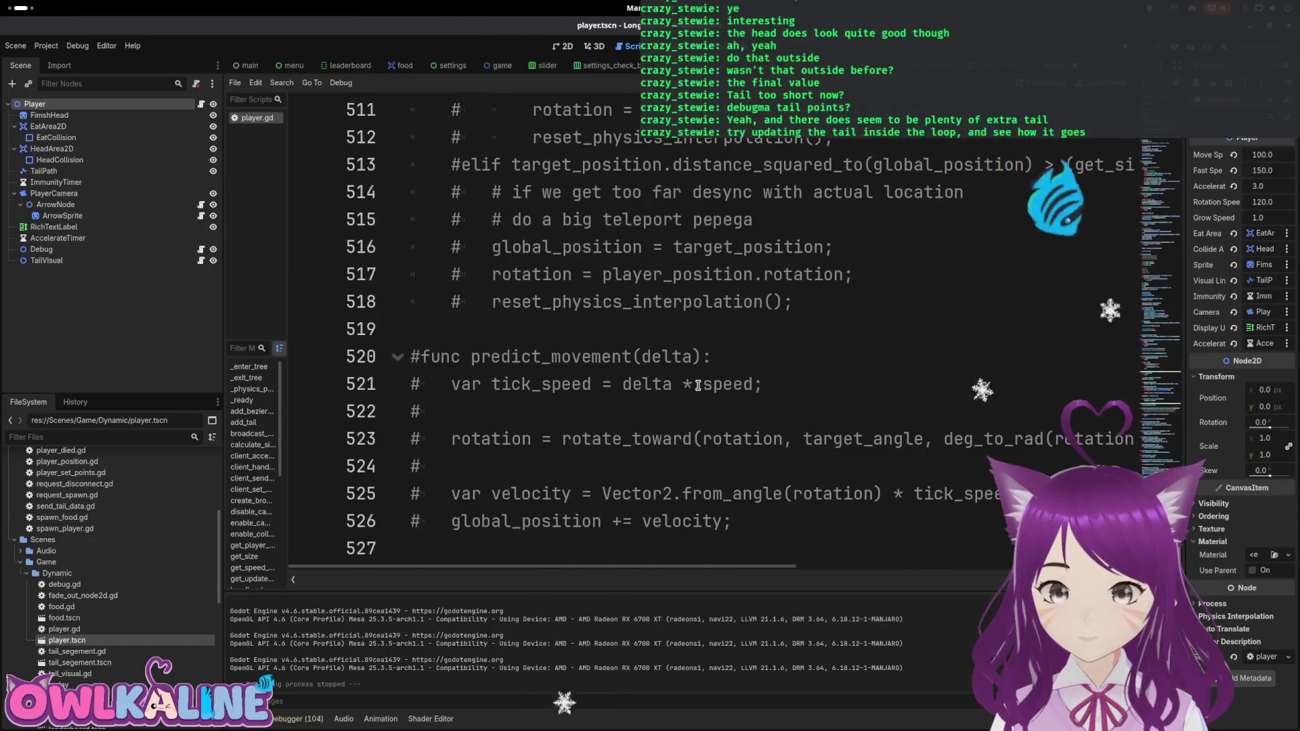
scroll(696, 386, up, 6)
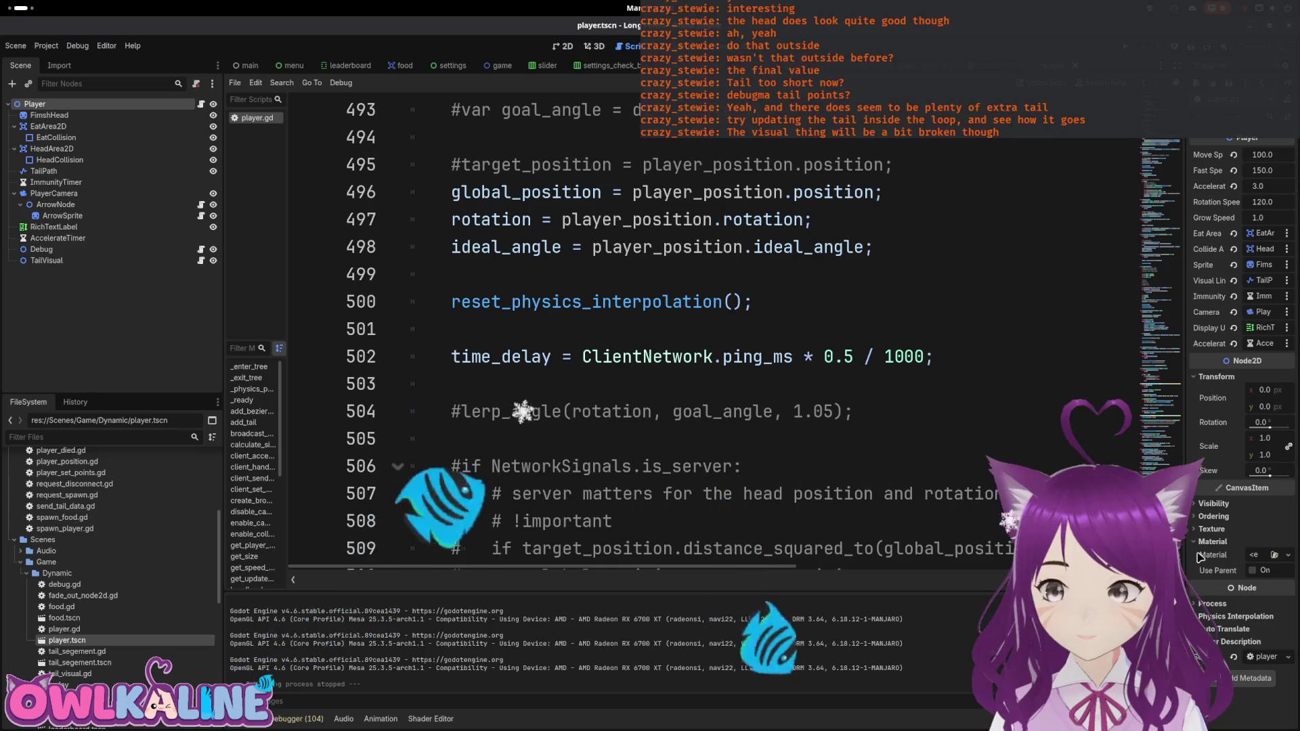
scroll(870, 358, up, 20)
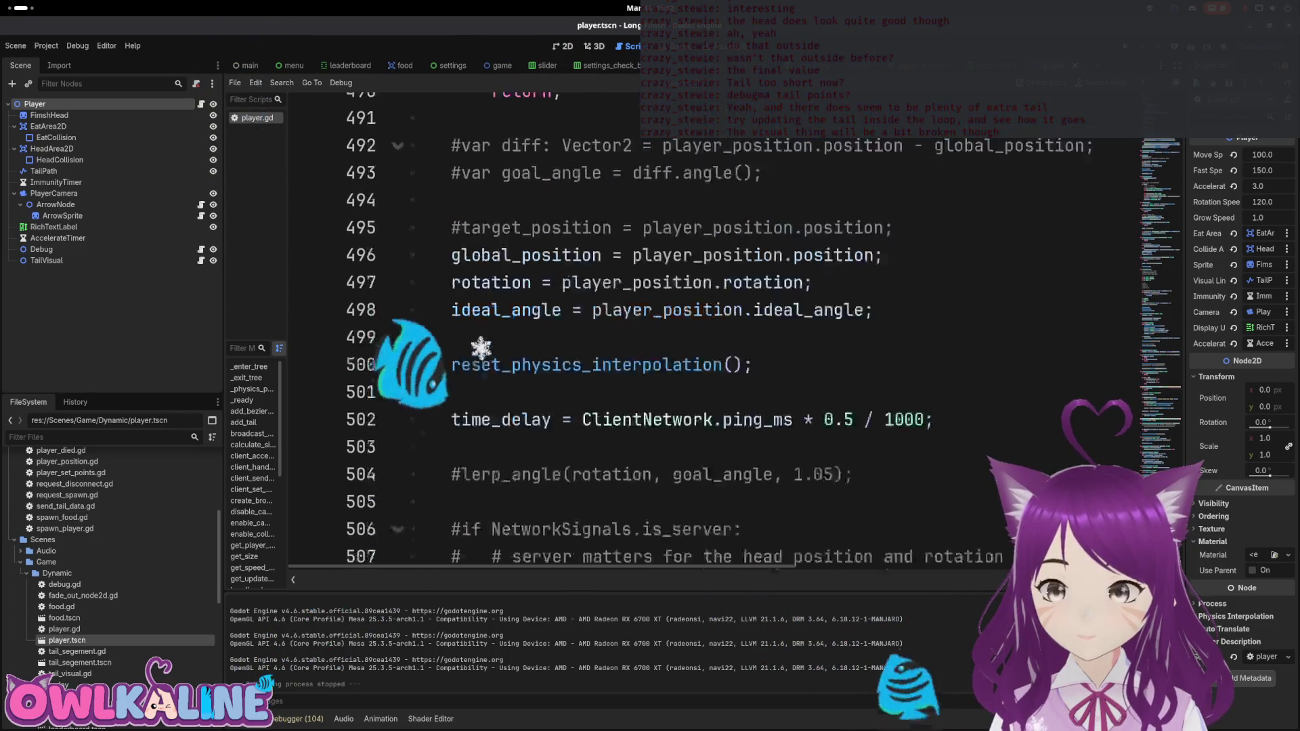
scroll(869, 359, down, 6)
scroll(870, 359, down, 18)
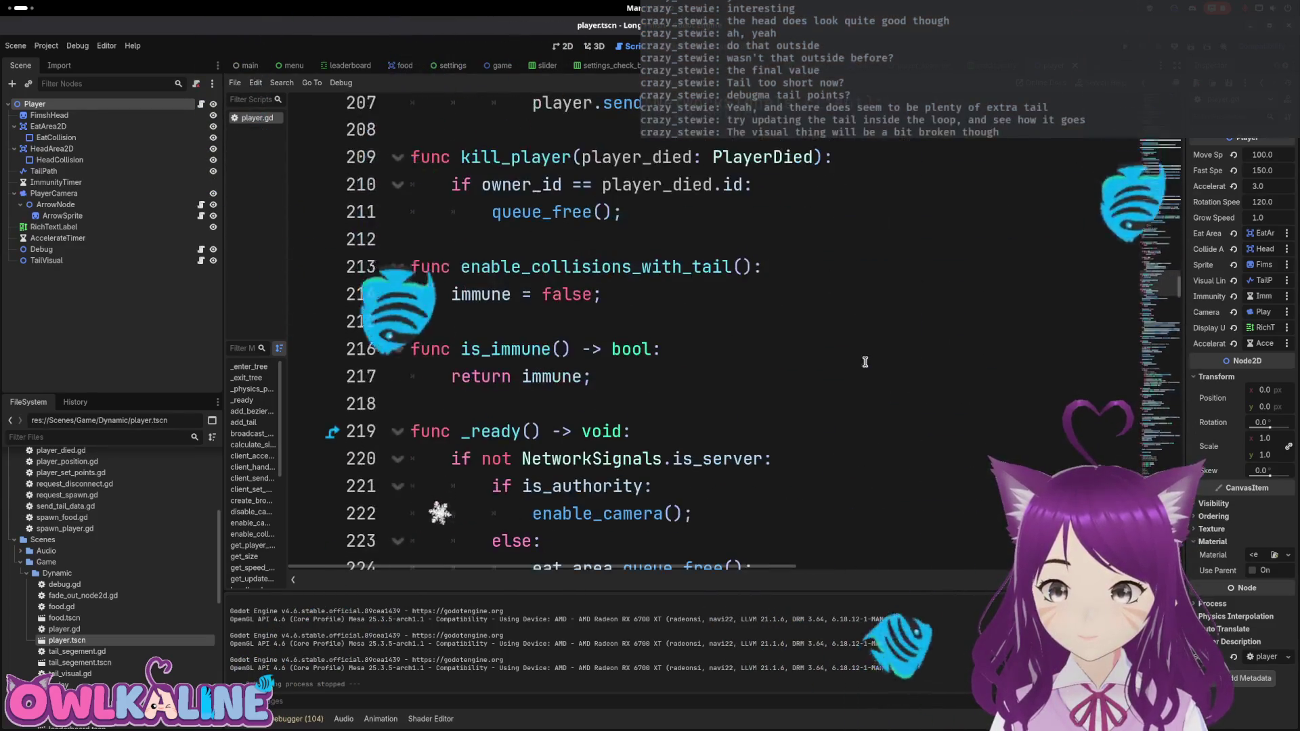
scroll(855, 369, down, 13)
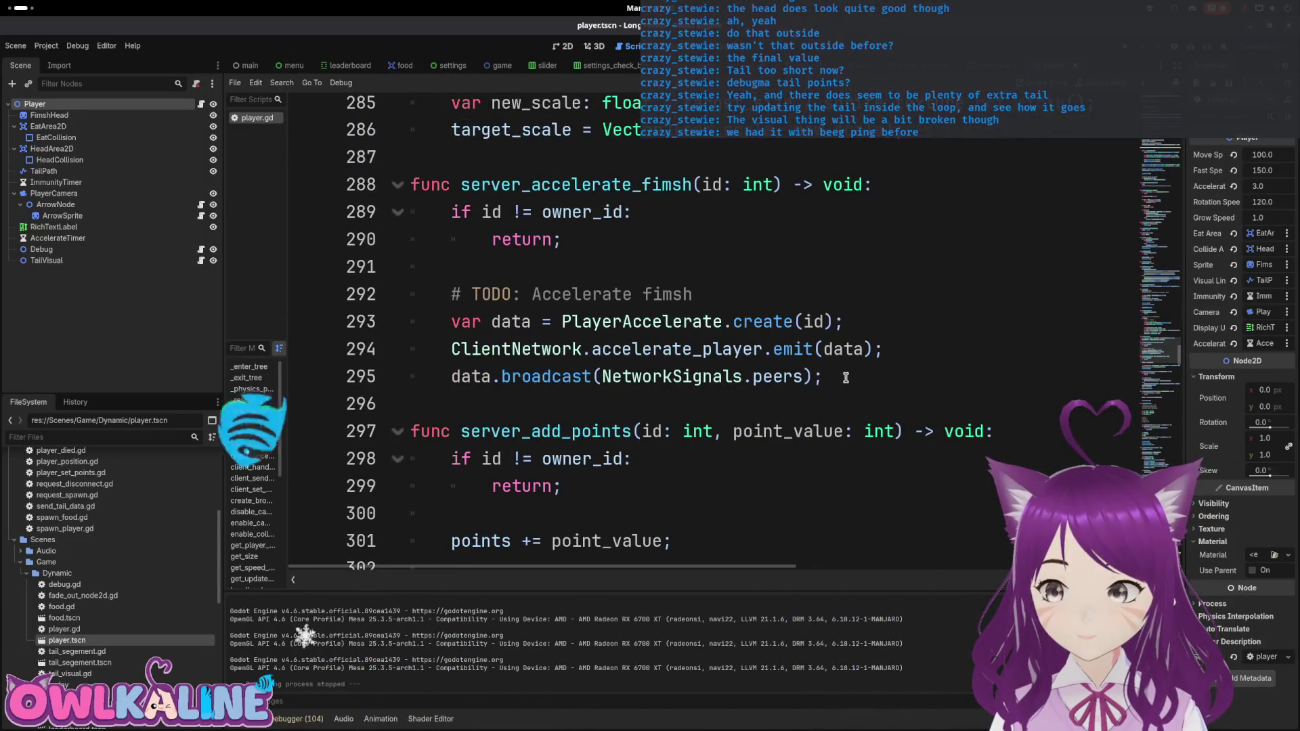
scroll(763, 396, down, 1)
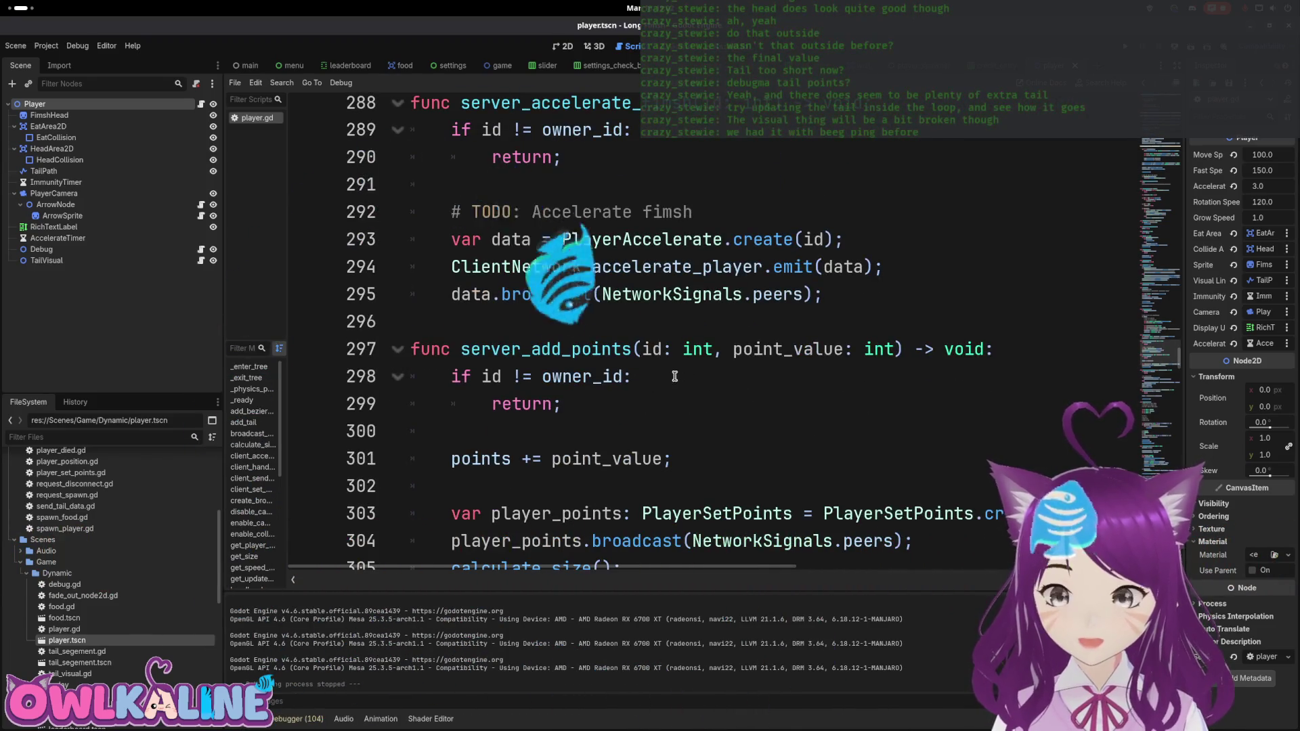
scroll(668, 379, down, 9)
scroll(666, 380, down, 14)
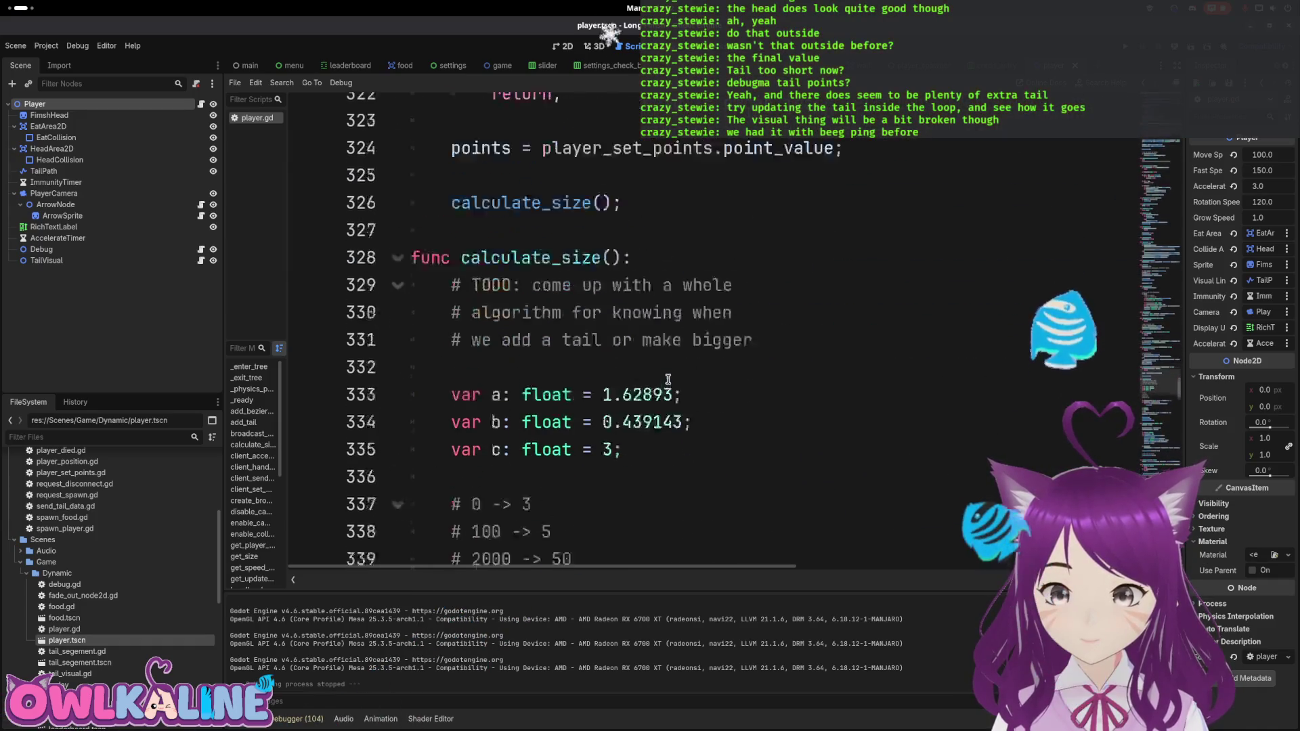
scroll(662, 383, down, 2)
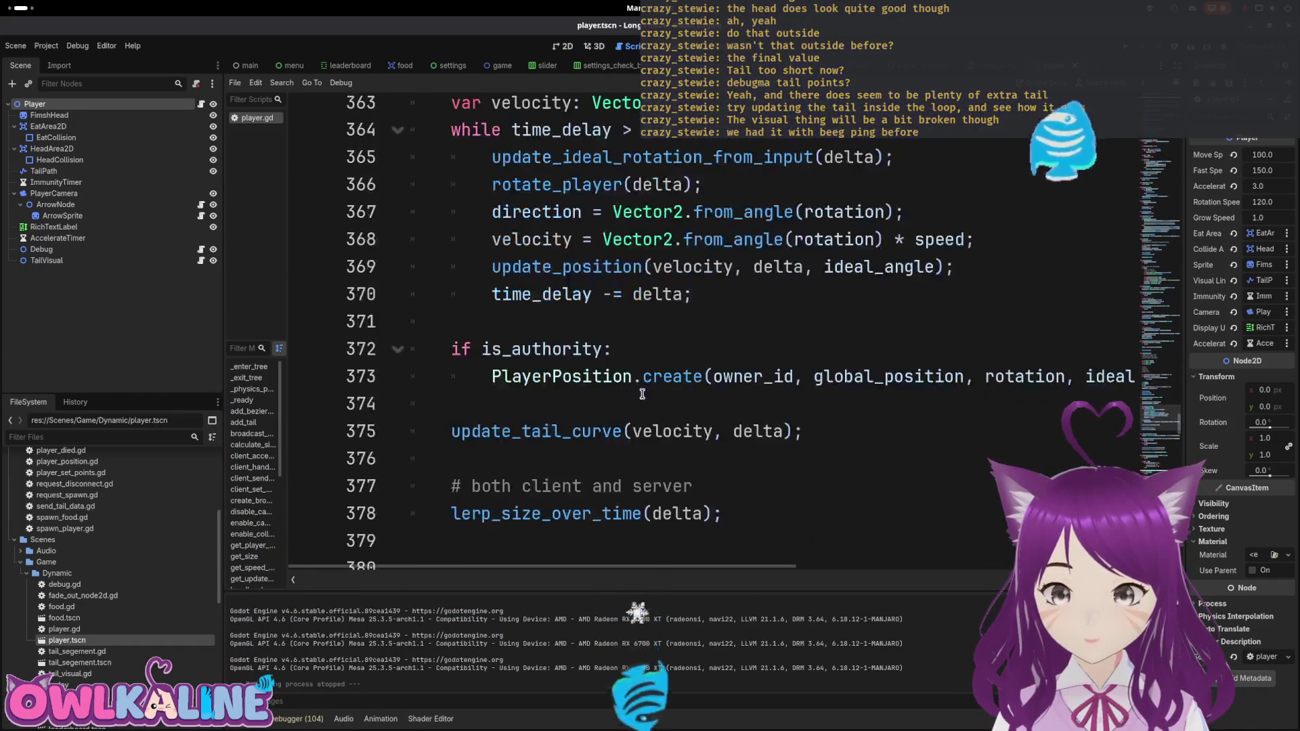
Step: Move update_tail_curve(velocity, delta) from line 375 to just after update_position in the loop, then relaunch
click(786, 427)
key(shift+Home)
key(ctrl+c)
key(BackSpace)
click(975, 269)
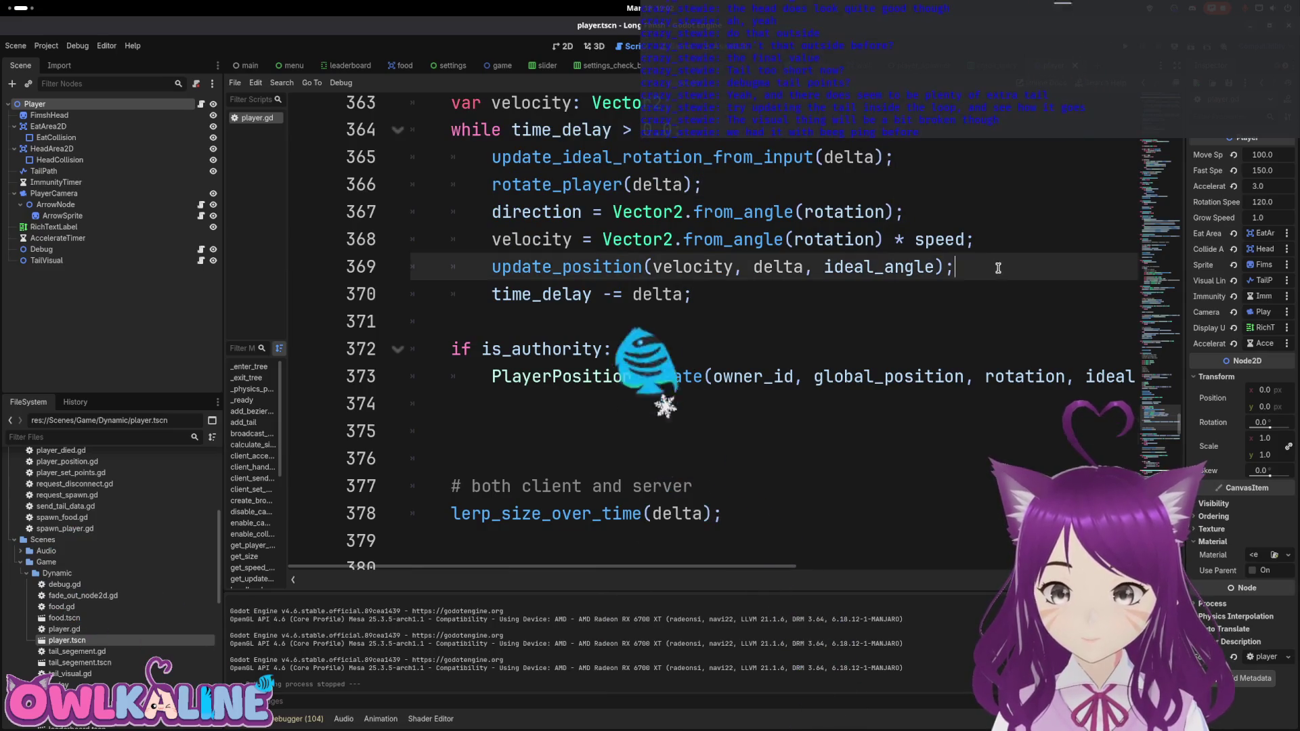
key(Return)
key(ctrl+v)
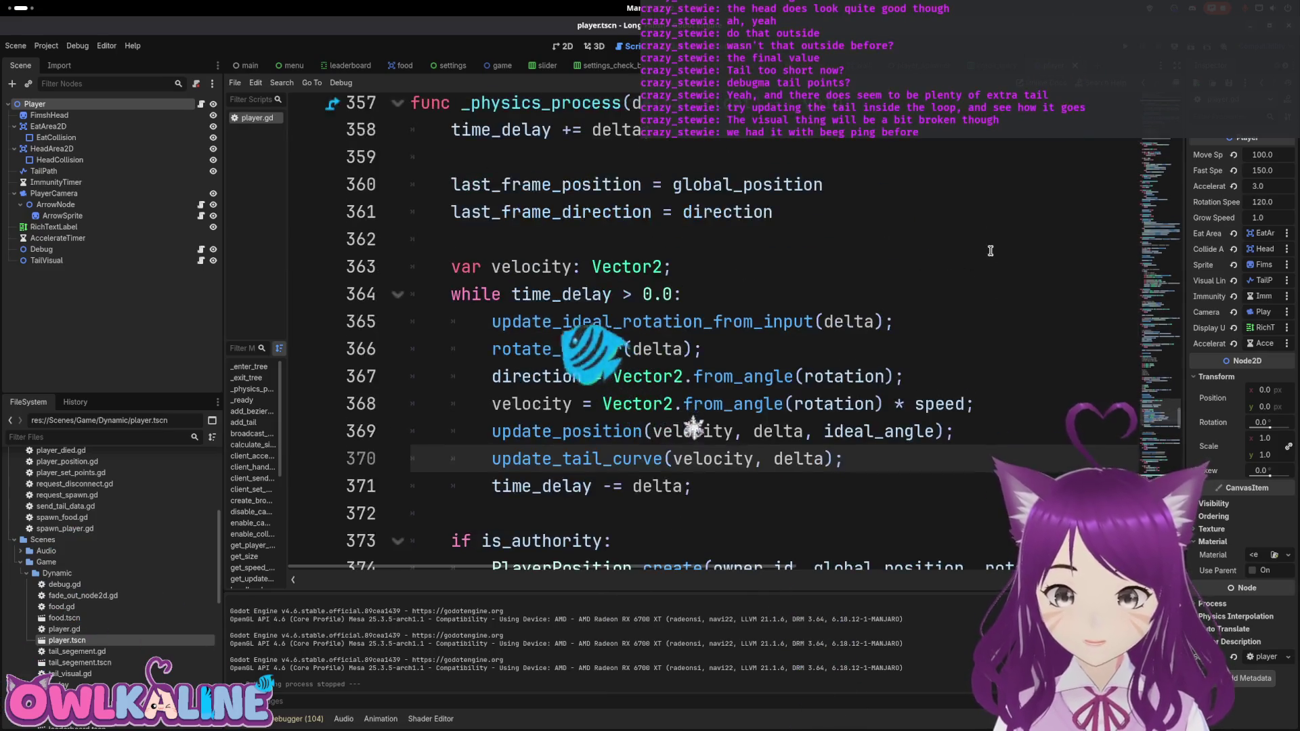
key(F5)
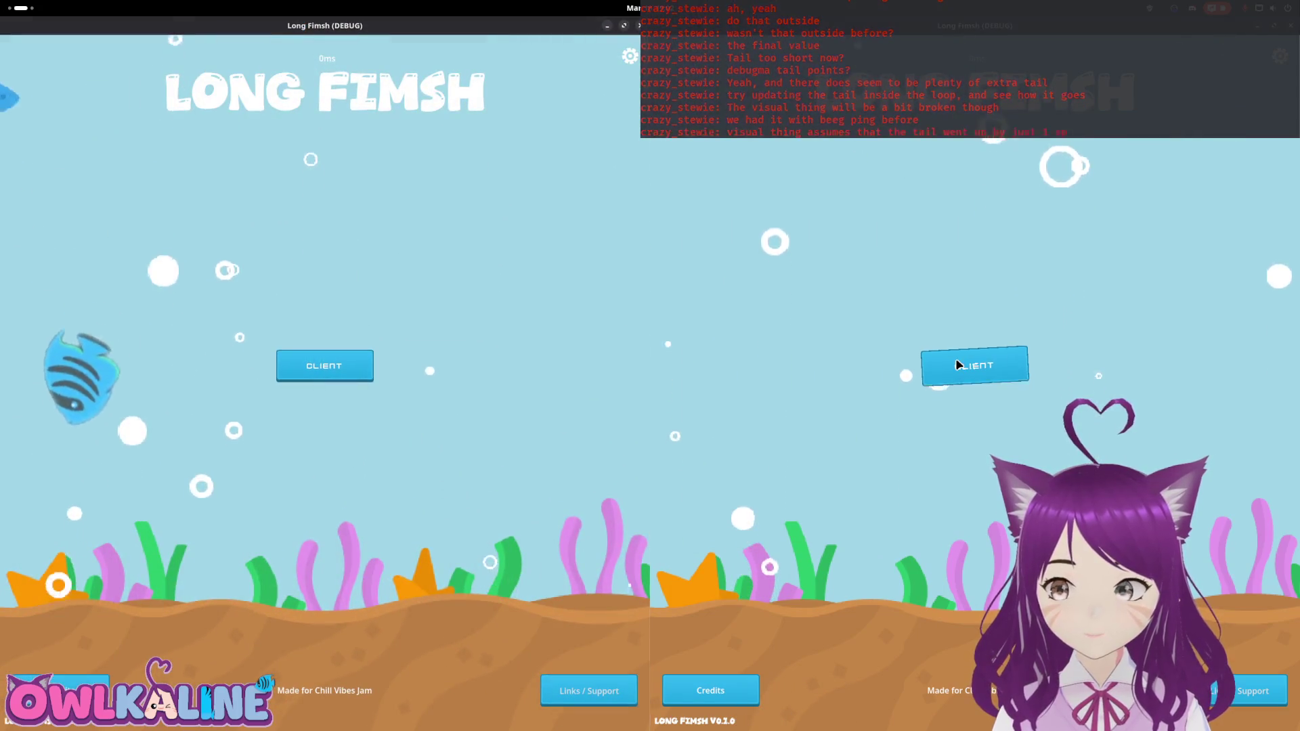
Step: Join both windows as clients, play a round in the right window and spectate from the left
click(935, 368)
click(328, 369)
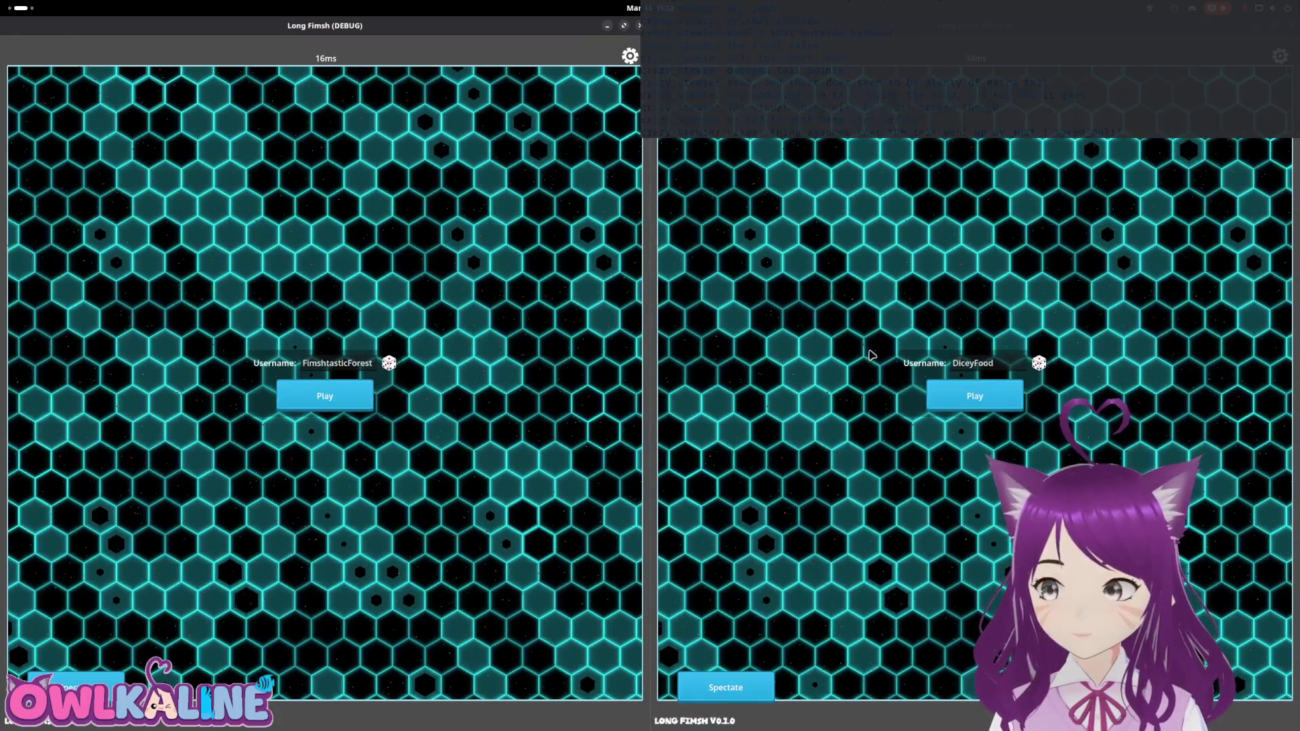
click(971, 398)
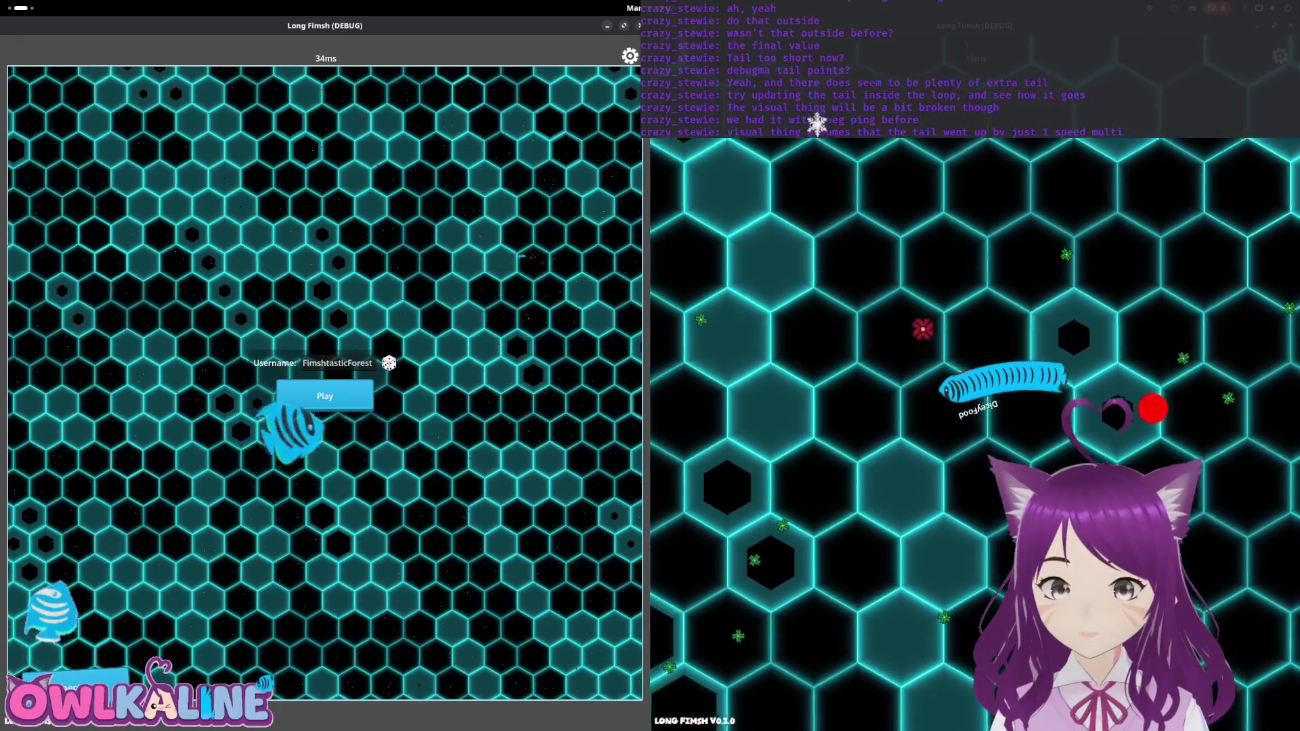
click(325, 396)
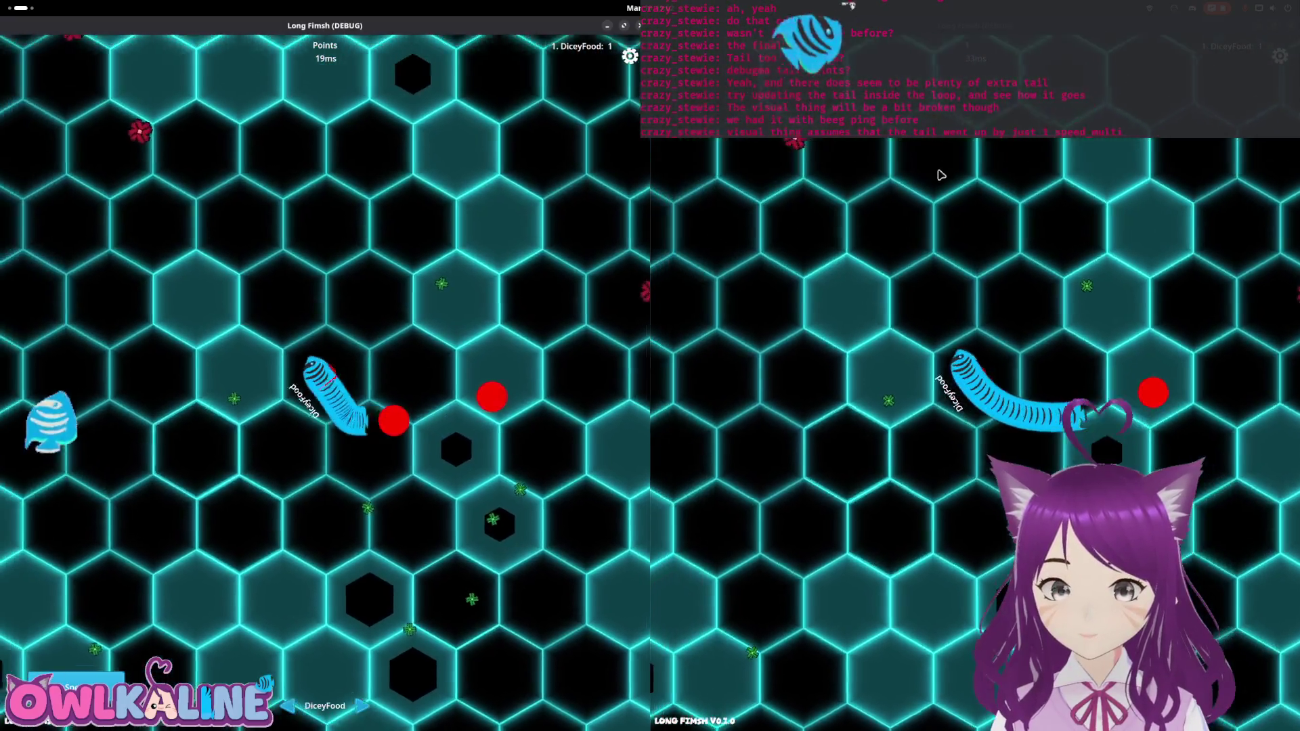
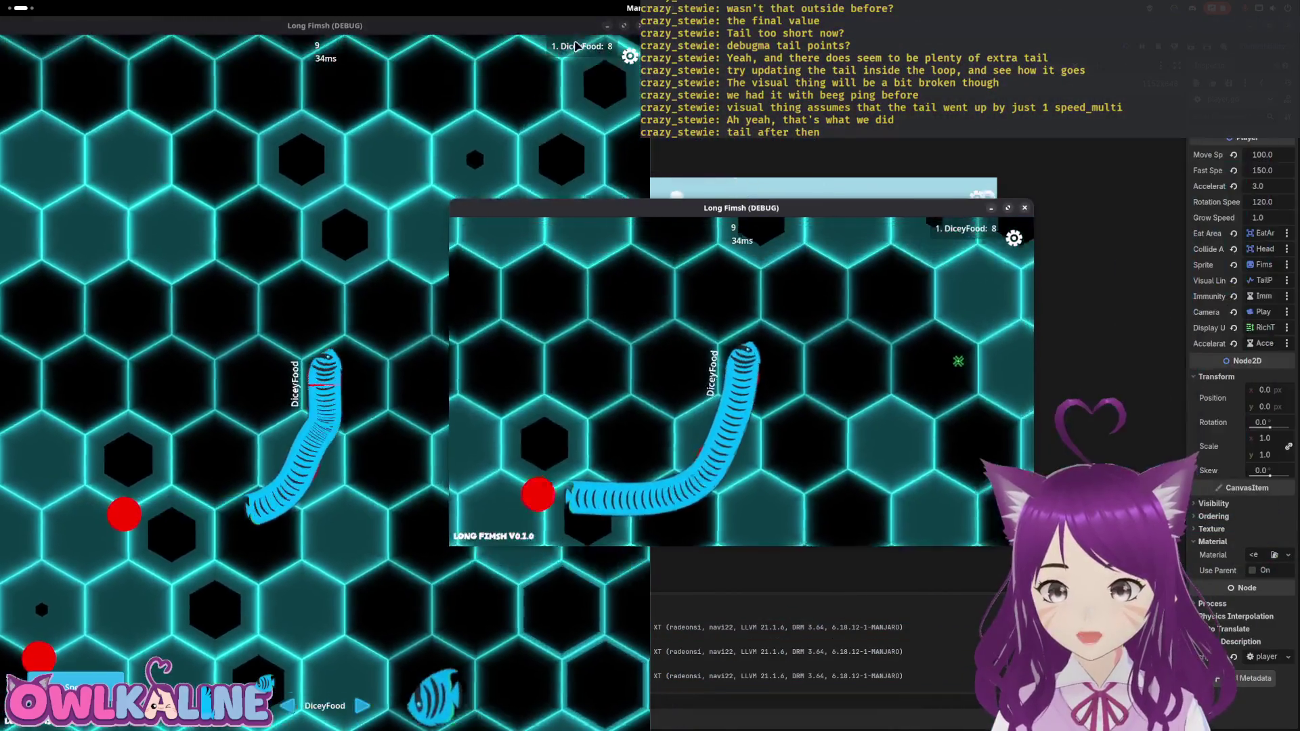
Step: Stop the running game with F8 so both test windows close and player.gd shows again
key(F8)
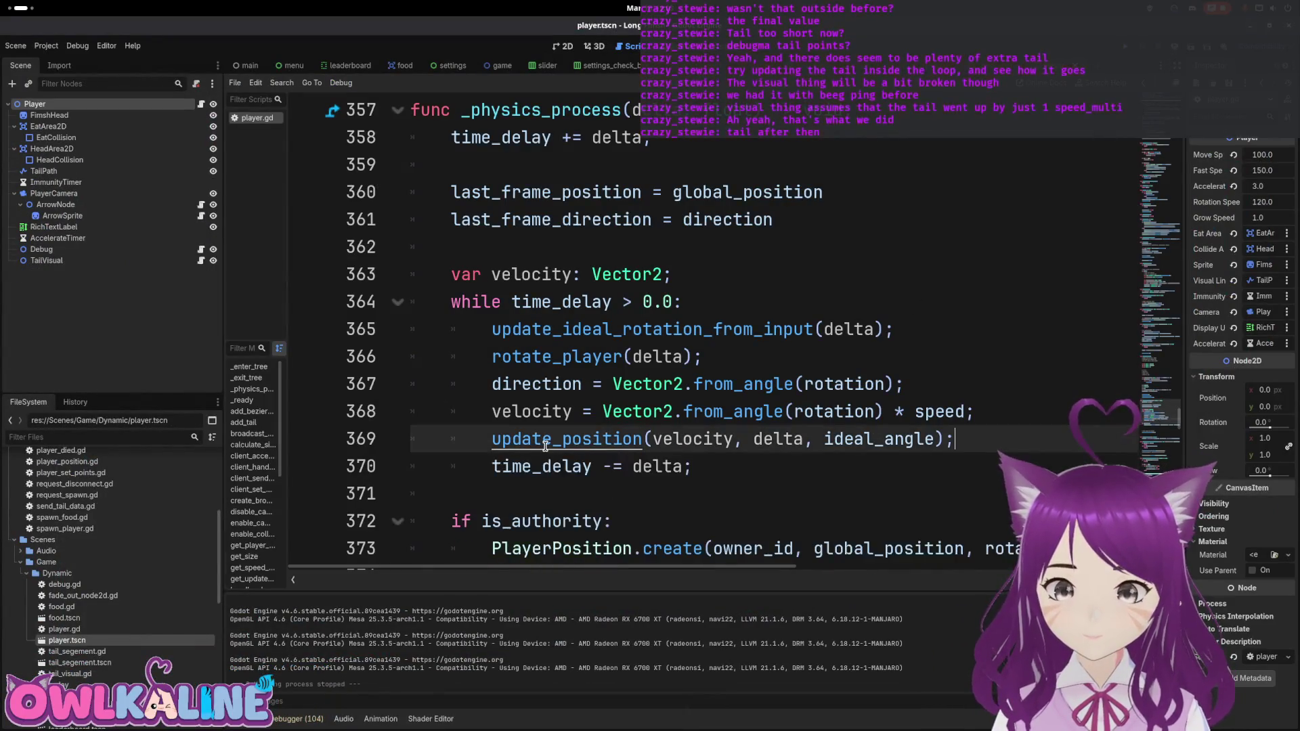
key(Down)
key(Down)
key(Down)
key(Home)
key(shift+End)
click(662, 493)
scroll(682, 427, down, 3)
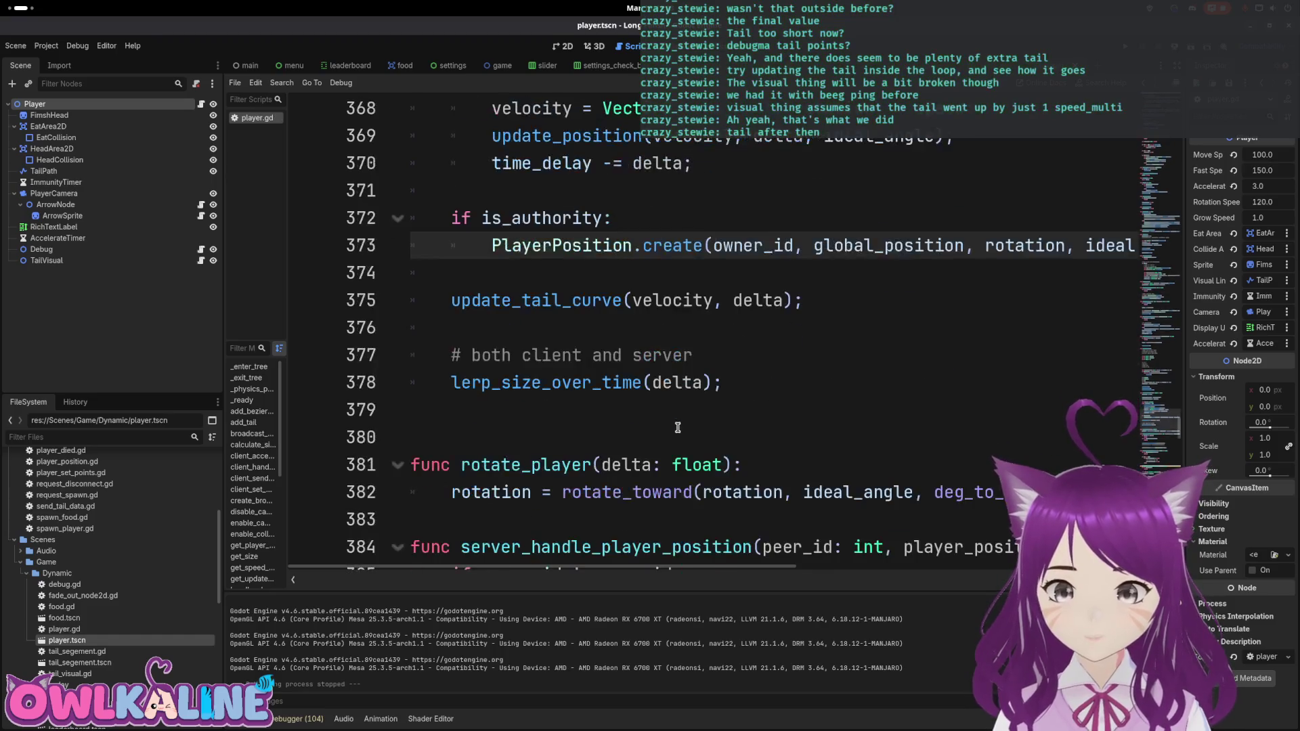
scroll(622, 370, up, 1)
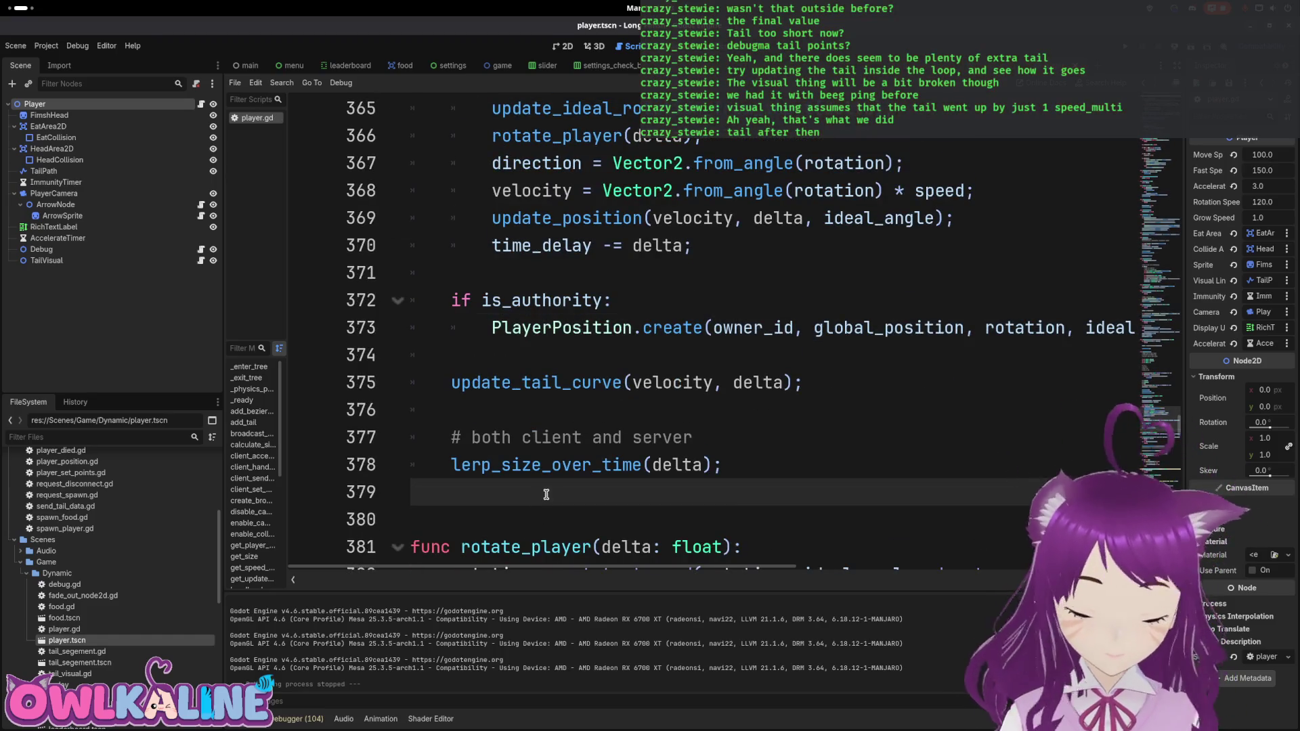
scroll(664, 341, up, 2)
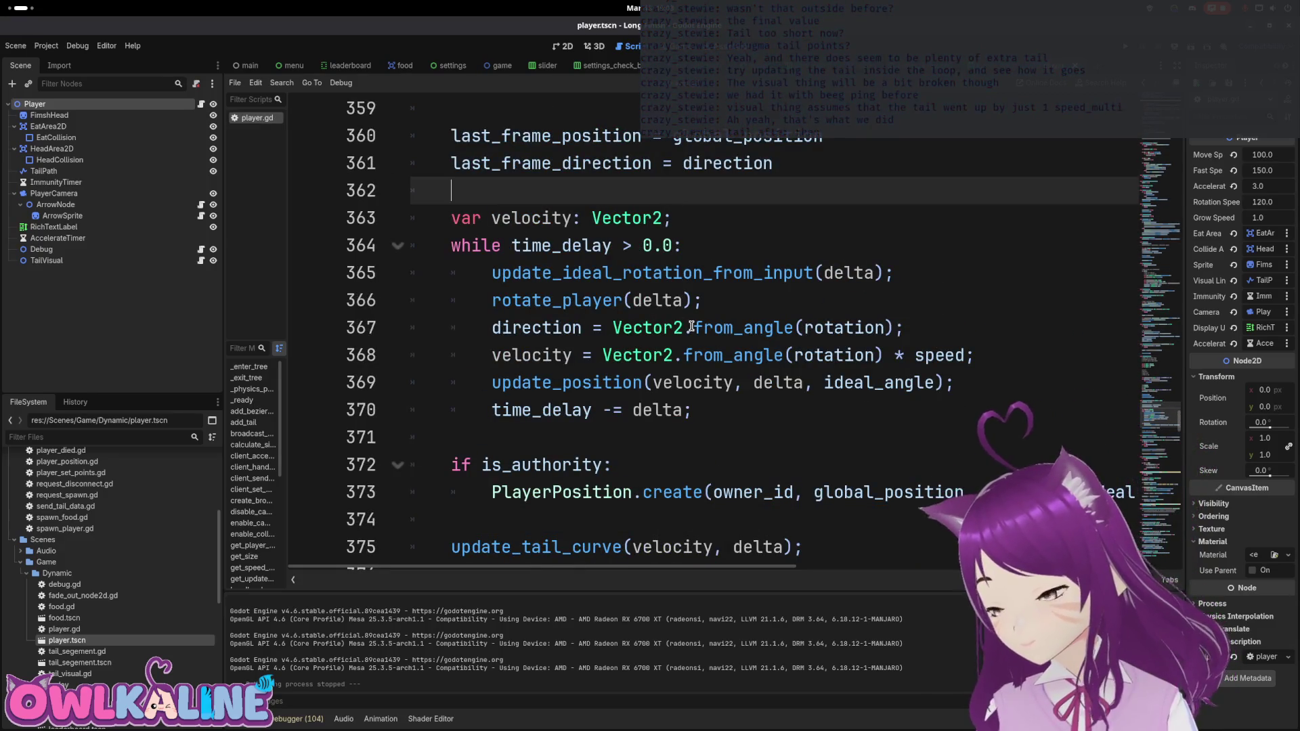
mouse_move(698, 314)
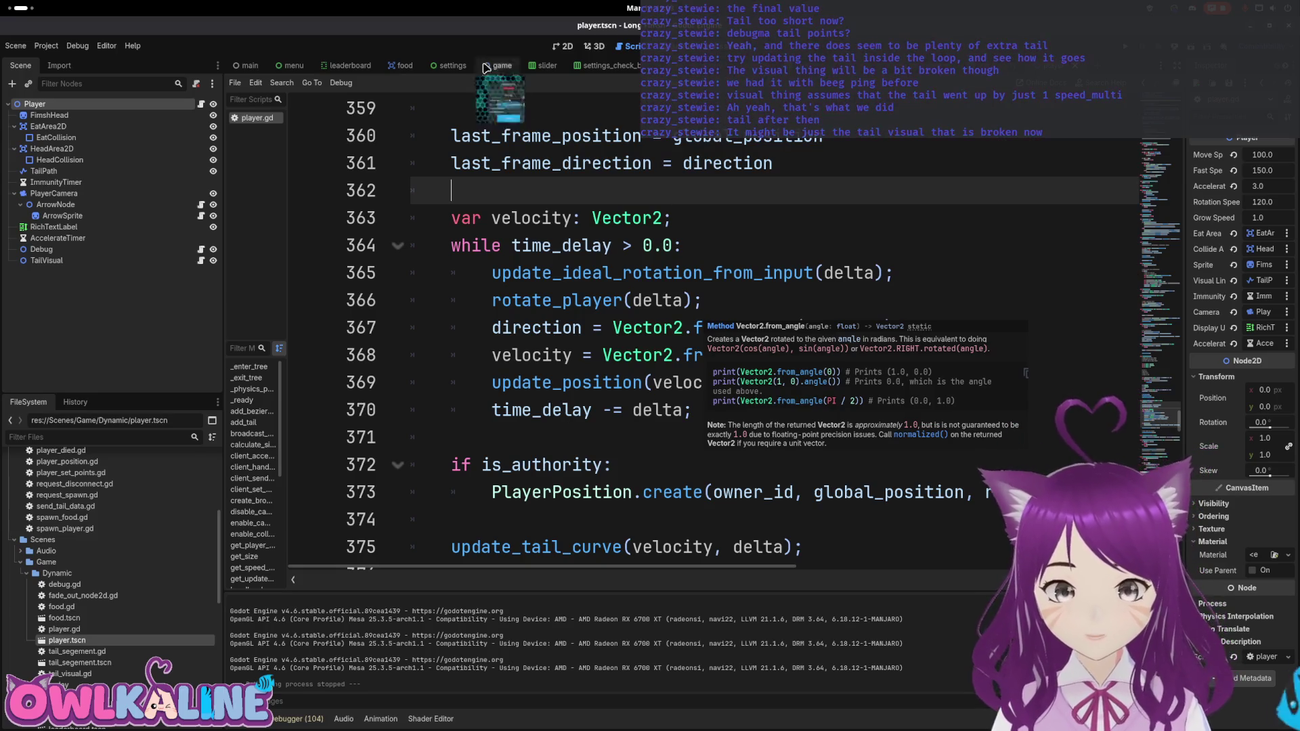
Step: Open tail_visual.gd from the TailVisual node and find the start of _ready
click(202, 261)
click(201, 262)
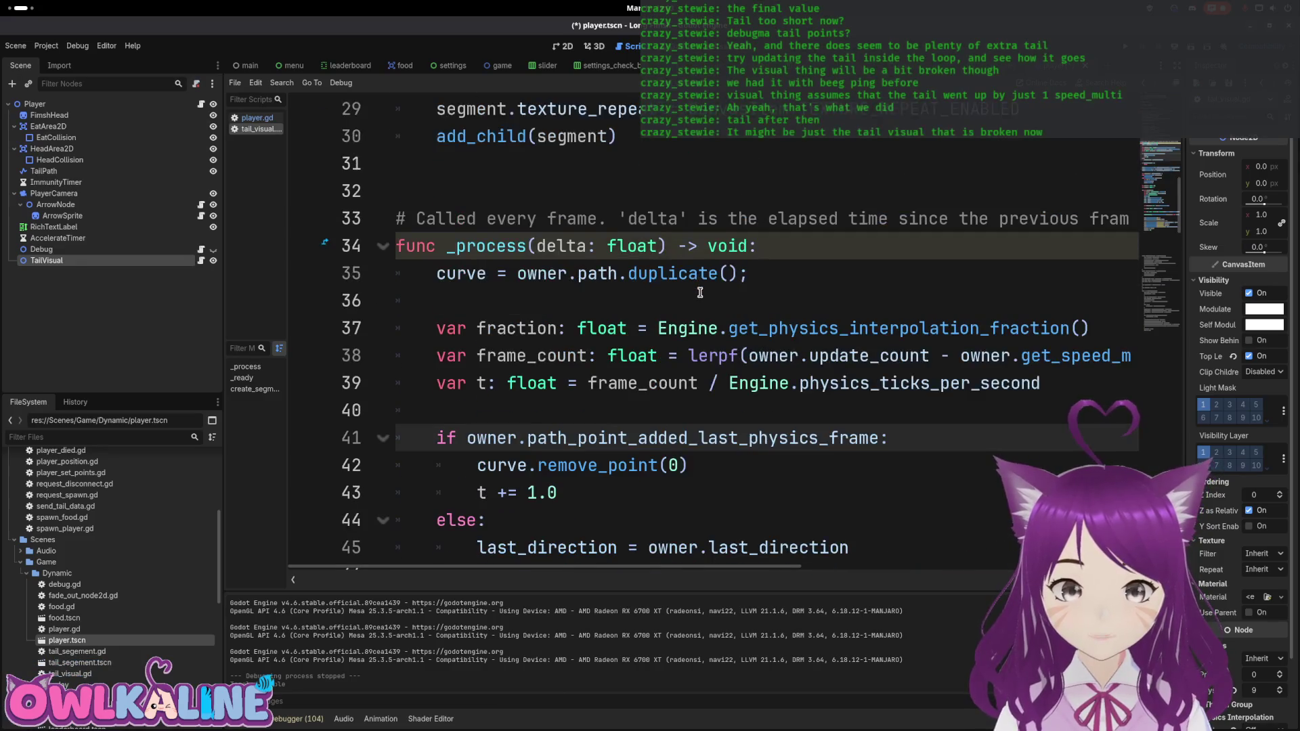
scroll(708, 284, up, 4)
click(773, 220)
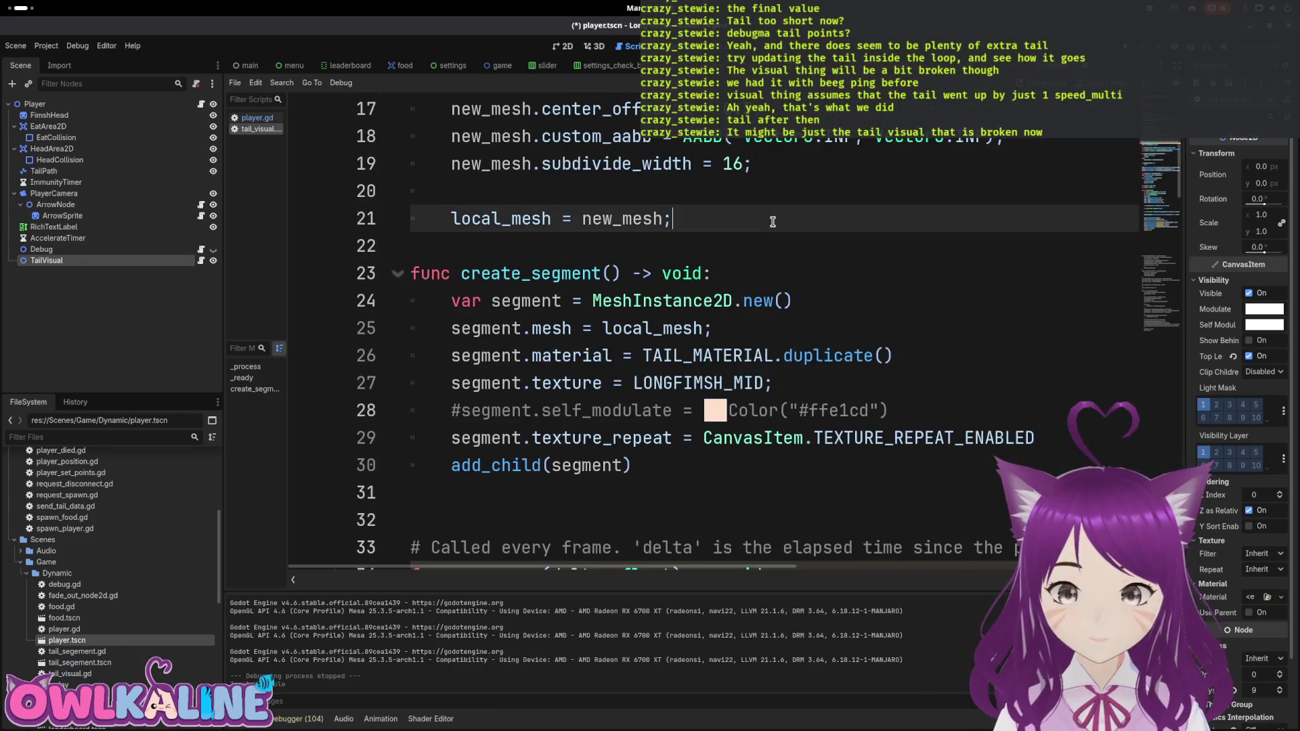
scroll(775, 235, up, 3)
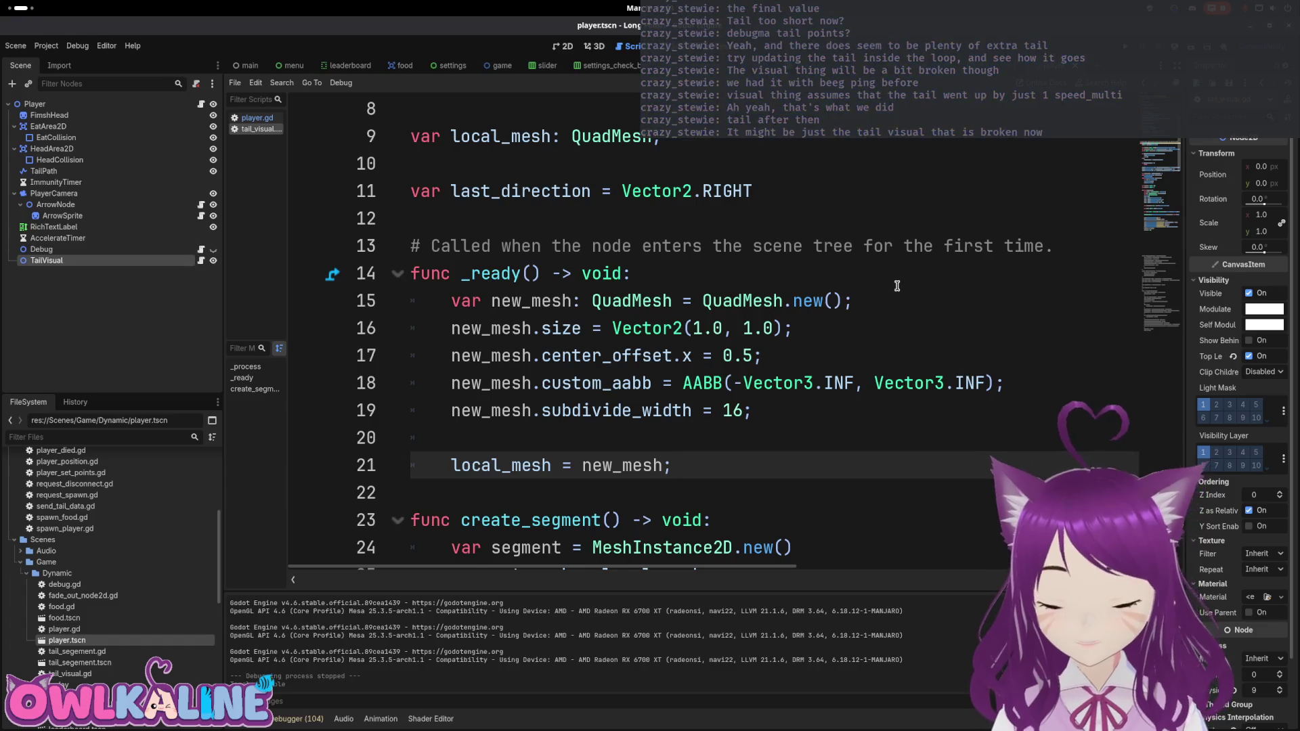
scroll(1168, 124, up, 1)
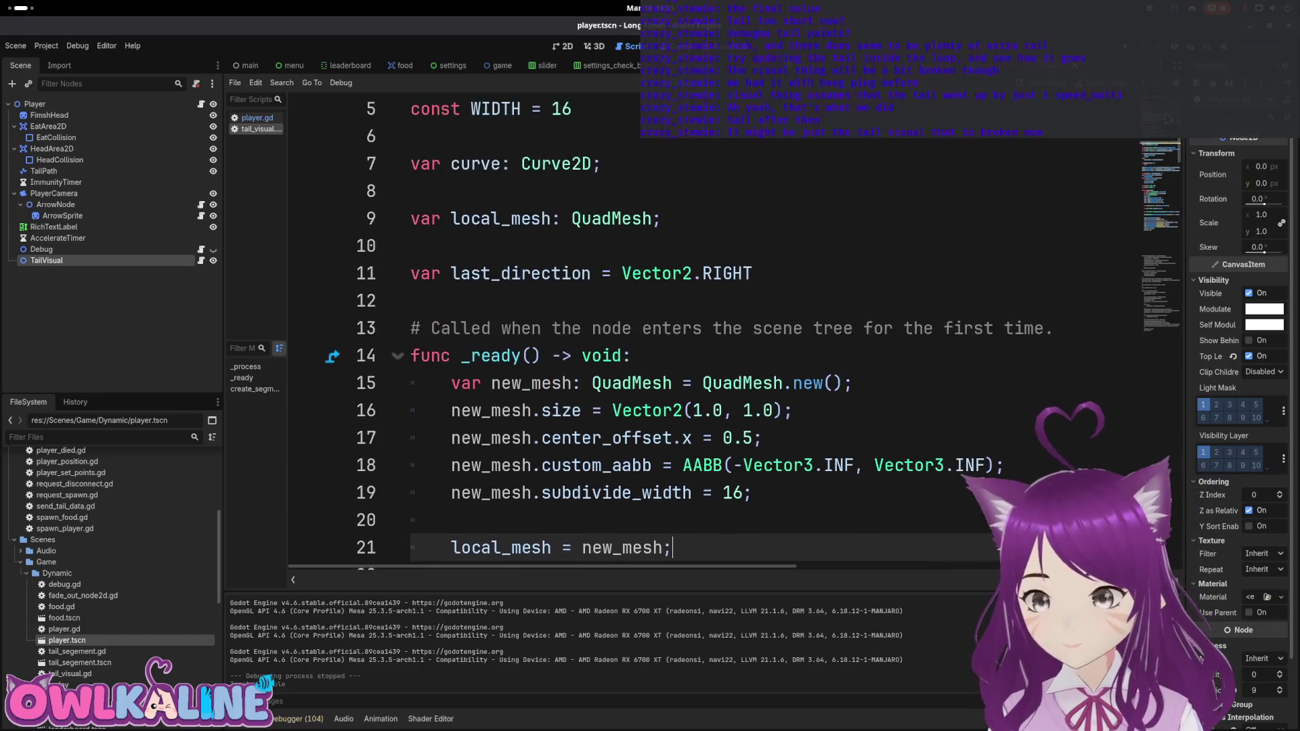
scroll(1167, 125, down, 2)
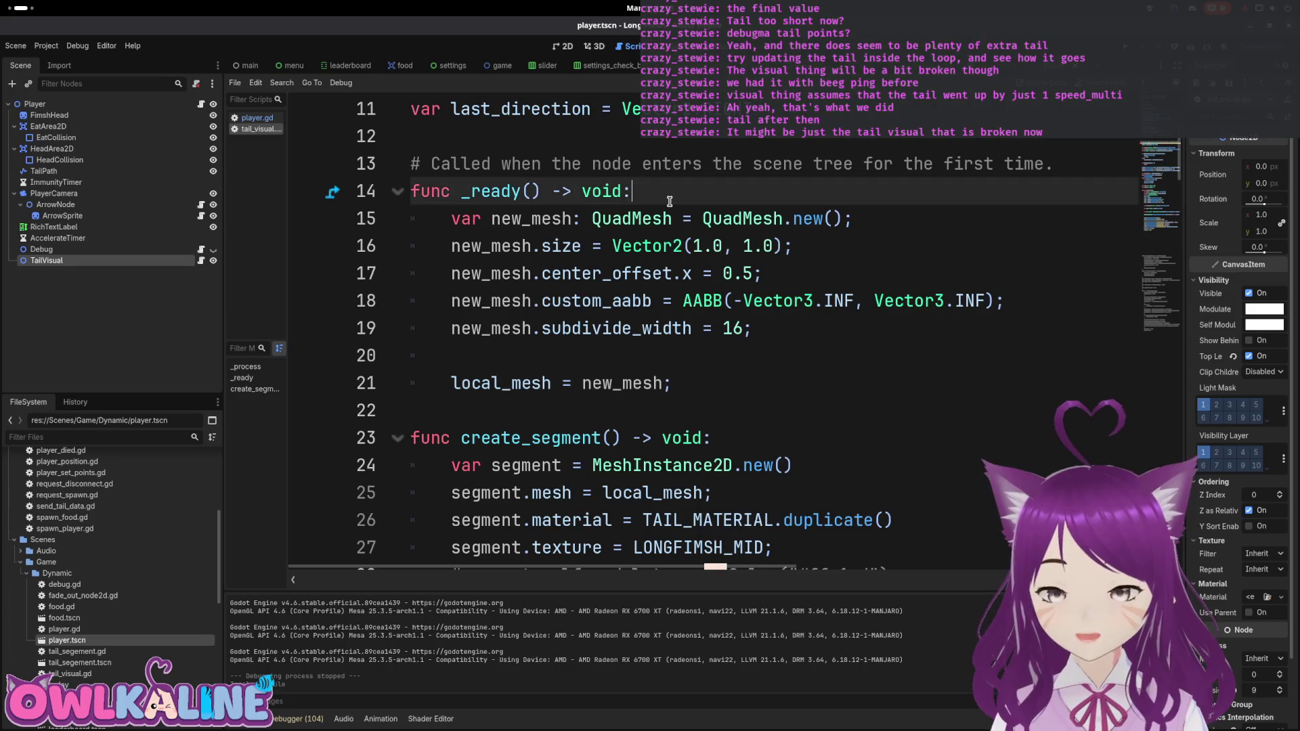
key(Return)
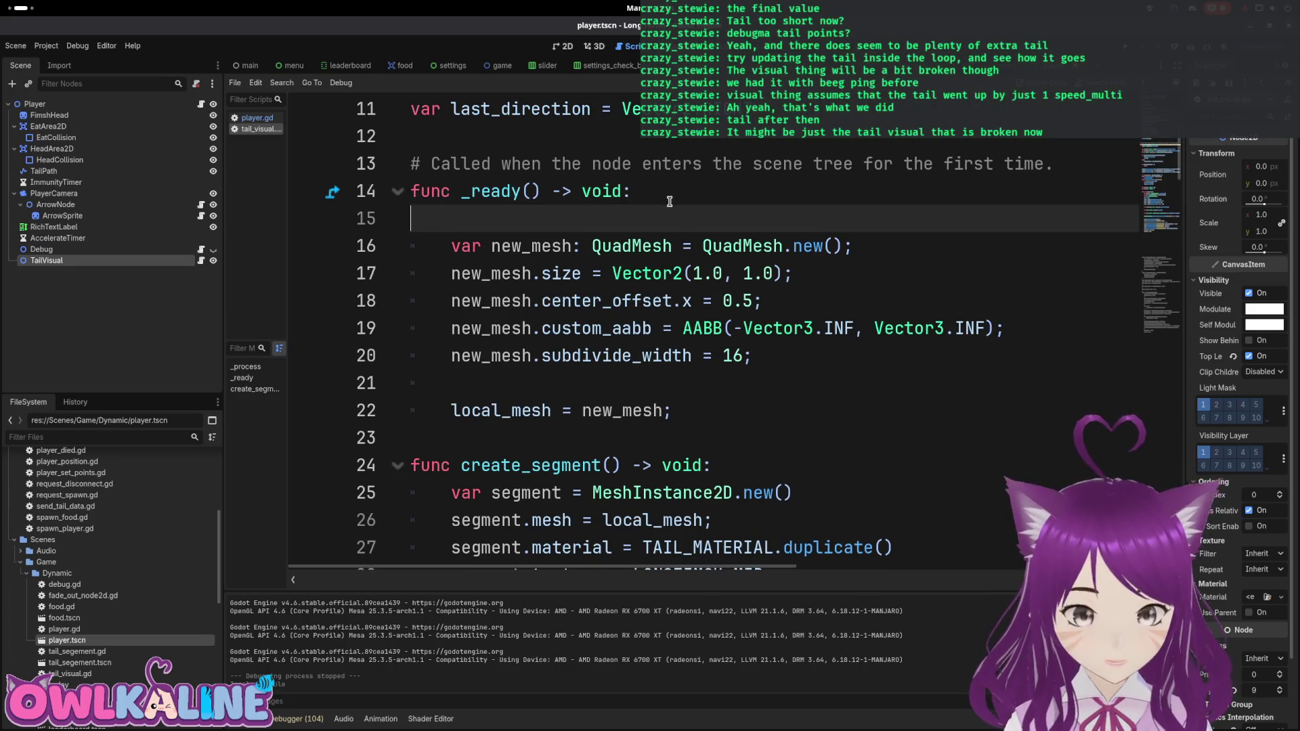
key(BackSpace)
key(Down)
key(Down)
key(Down)
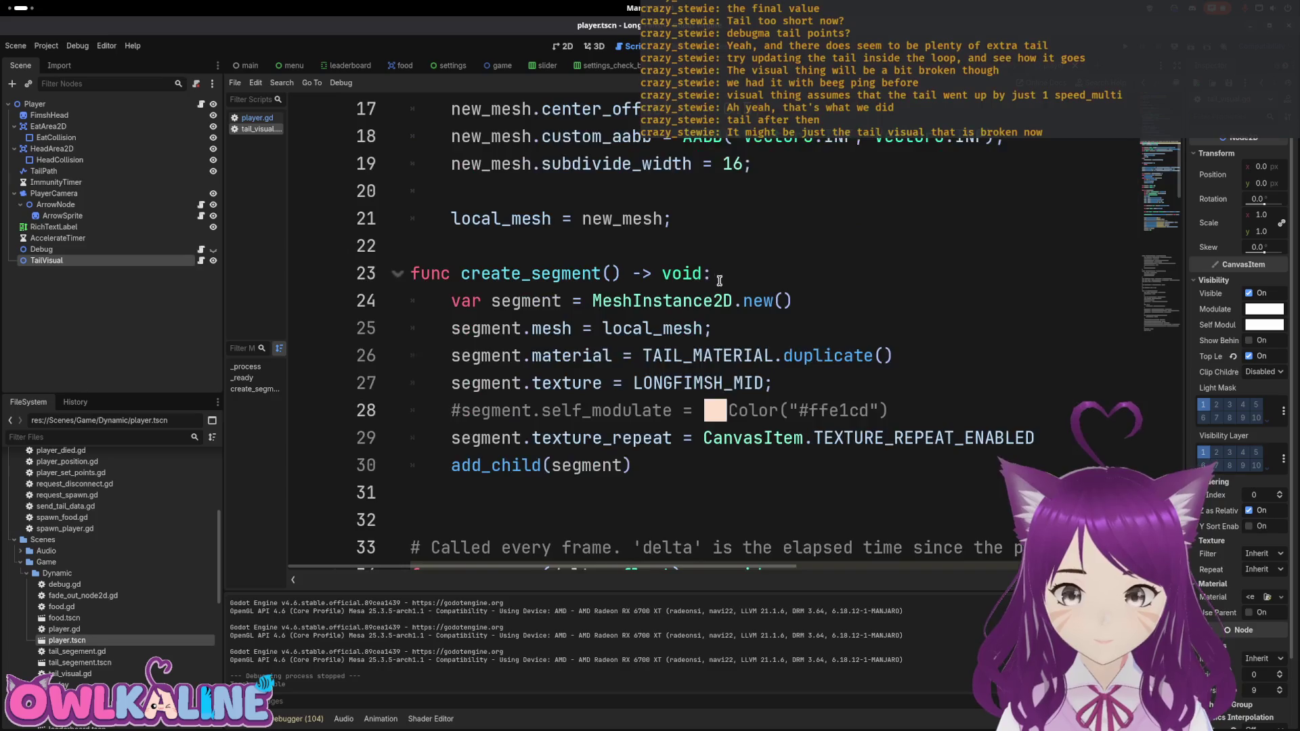
key(Up)
key(Up)
key(Up)
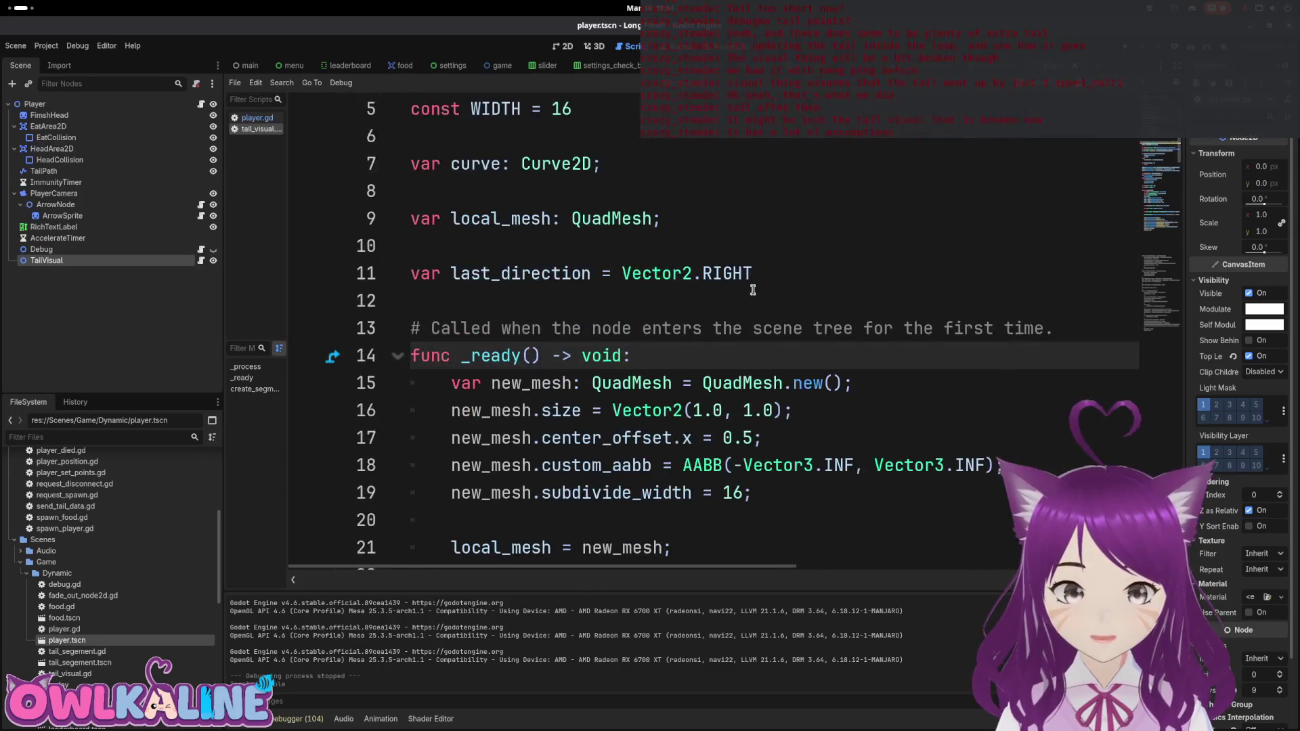
scroll(729, 342, down, 1)
Step: Add 'if NetworkSignals.is_server: queue_free()' at the top of _ready
key(Return)
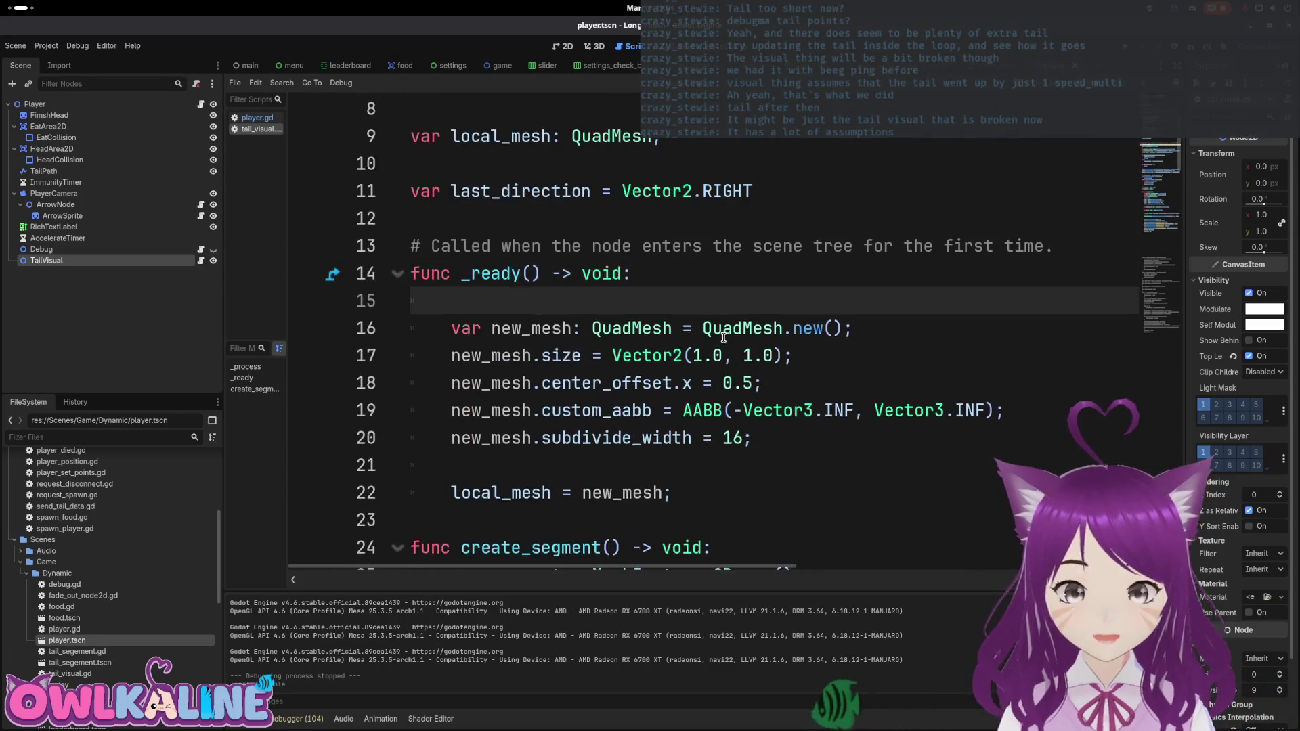
key(Return)
key(Up)
text(if Netwo)
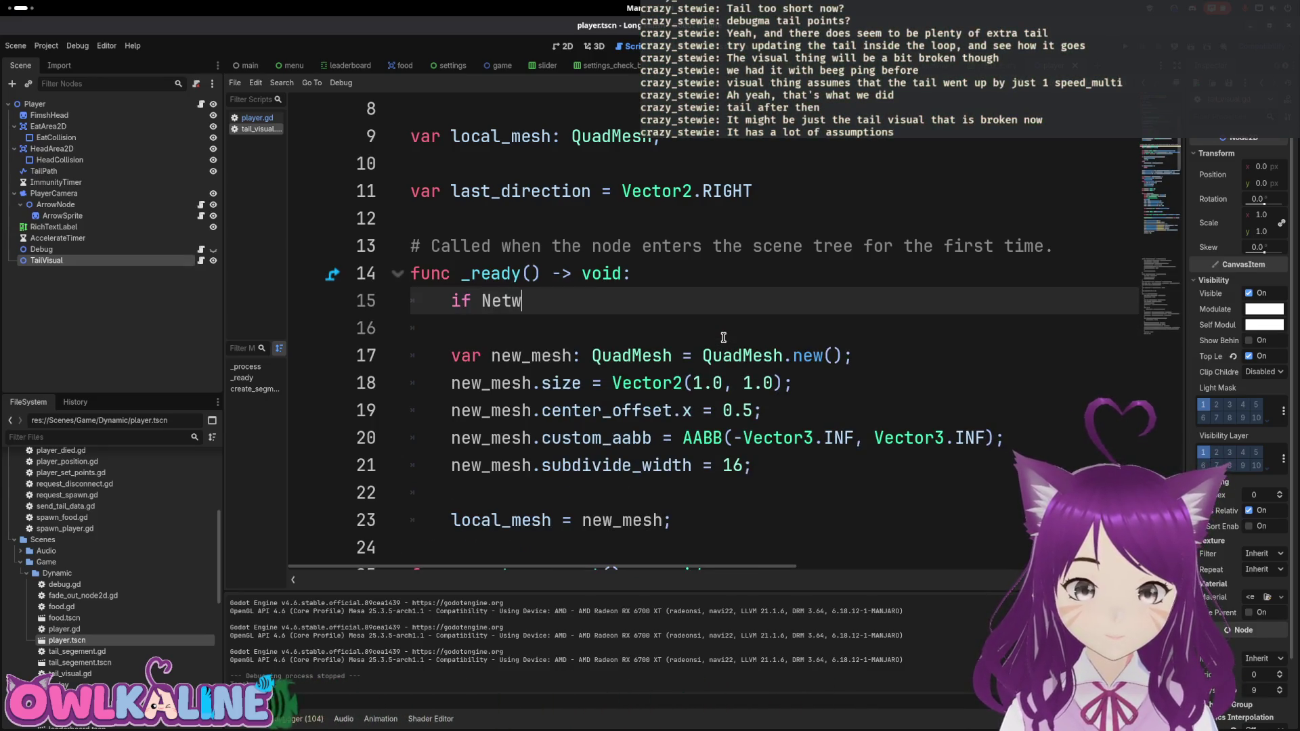
key(Return)
text(.is)
key(Return)
text(:)
key(Return)
text(ueu)
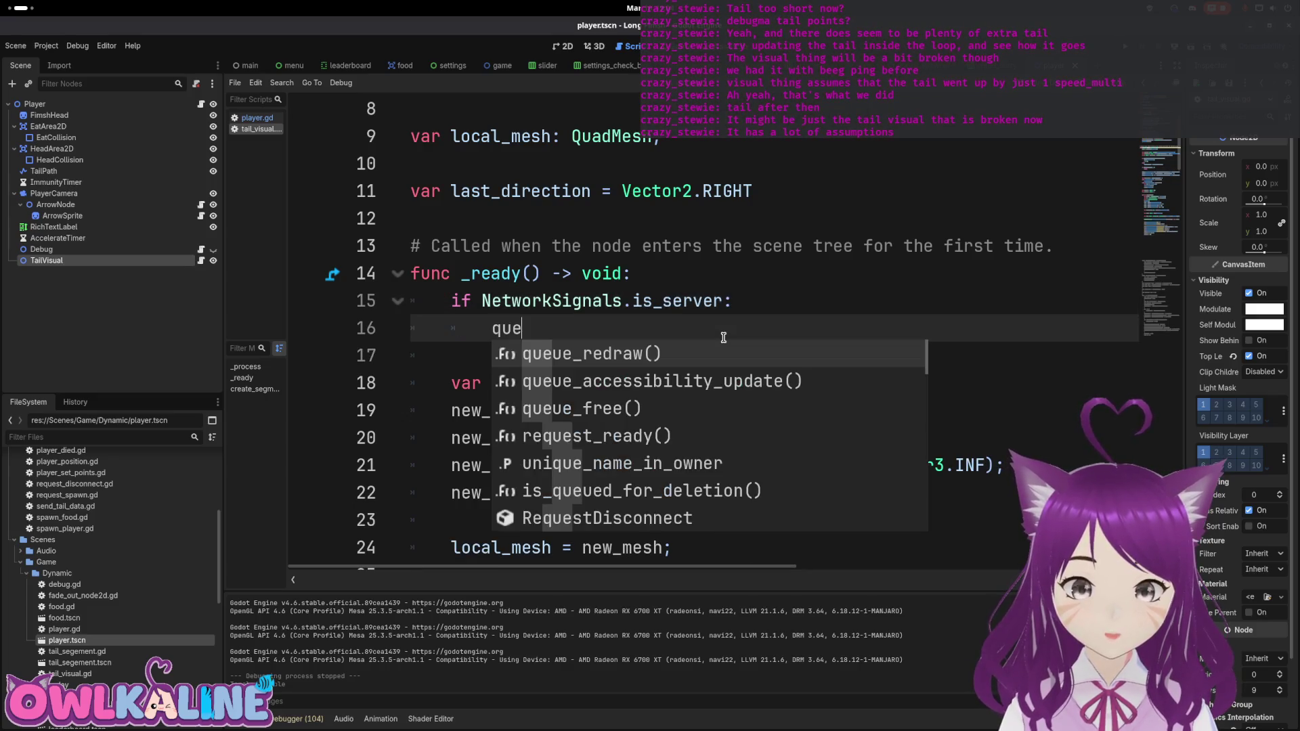
key(Return)
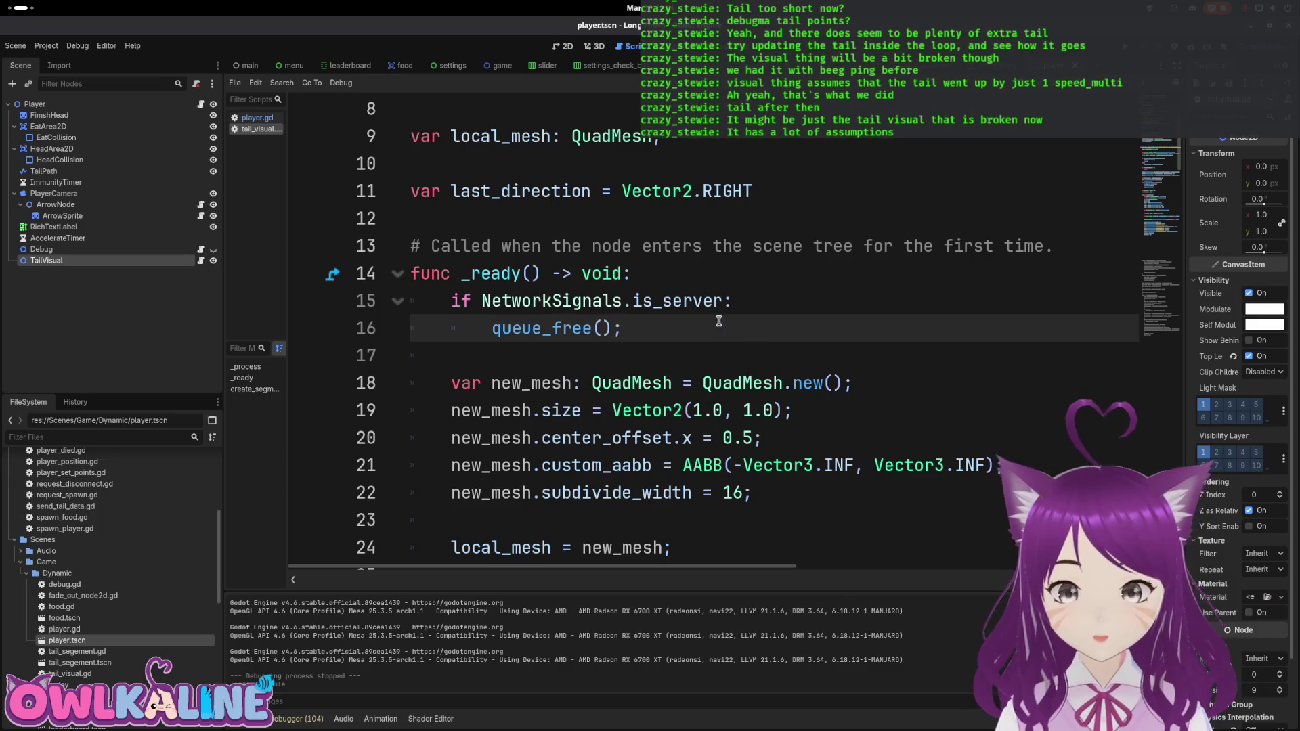
scroll(1164, 143, down, 5)
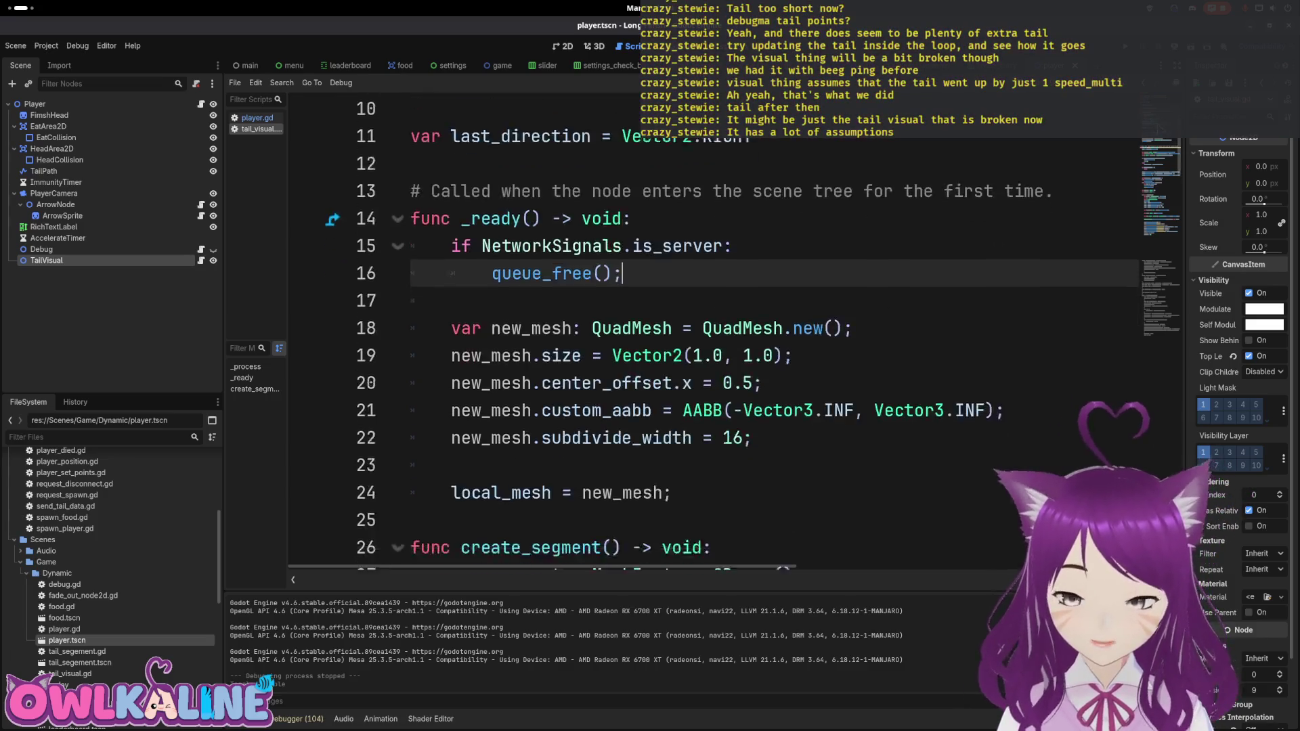
drag(1155, 149, 1137, 353)
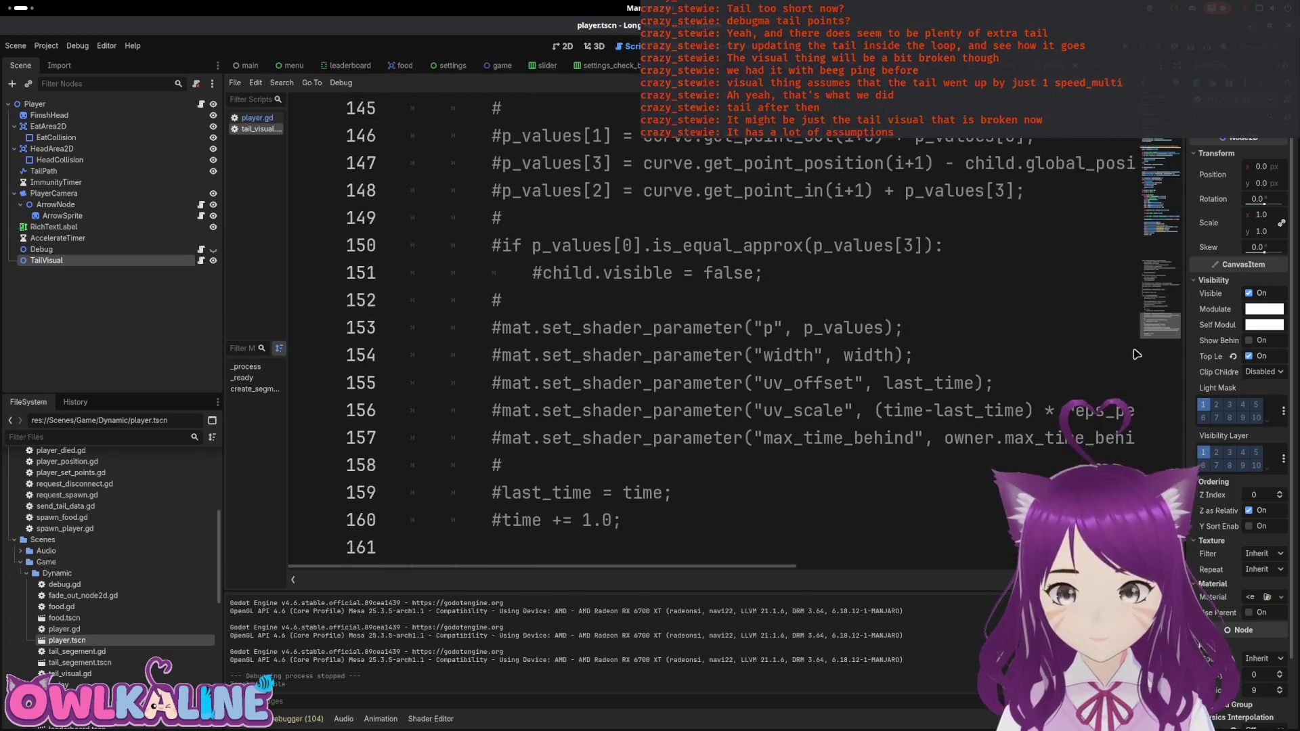
Step: Delete the trailing blank lines and the extra blank line before the _process function
mouse_move(810, 503)
mouse_down()
mouse_move(821, 464)
mouse_move(697, 458)
mouse_move(502, 363)
mouse_move(501, 304)
mouse_up()
key(BackSpace)
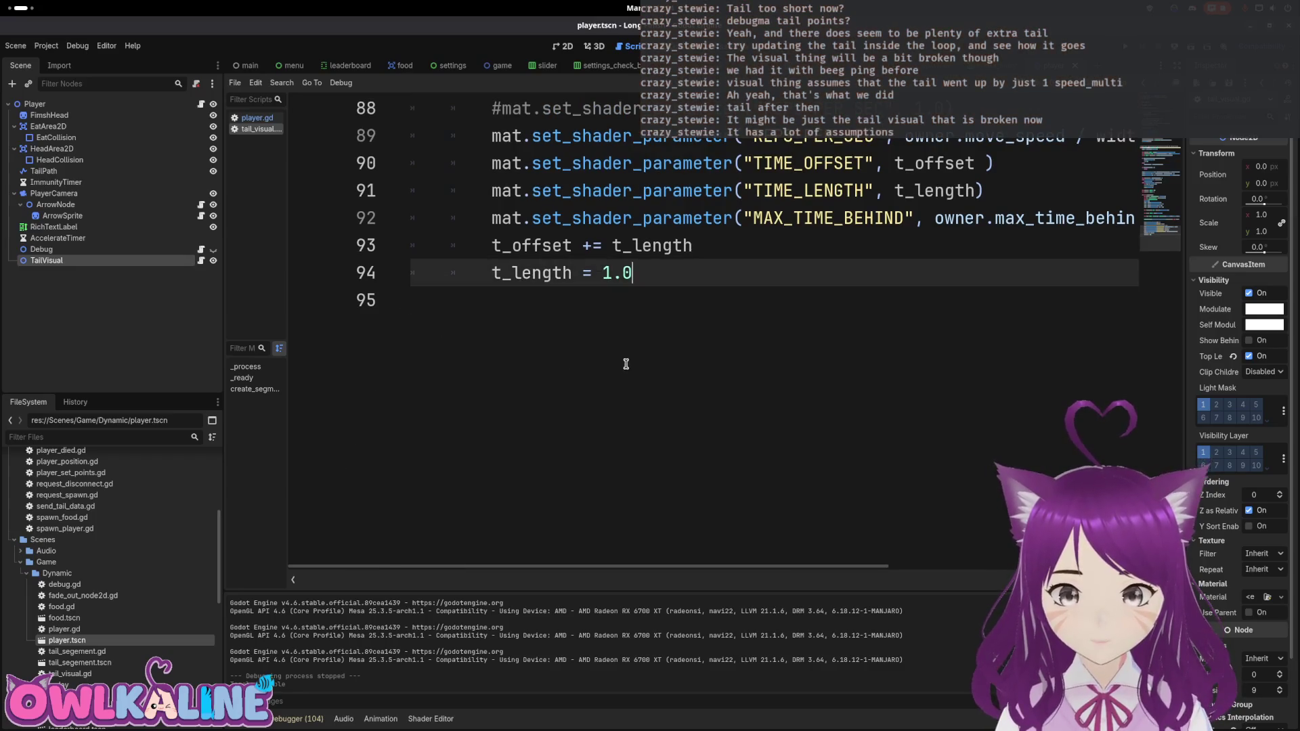
scroll(650, 363, up, 6)
click(717, 360)
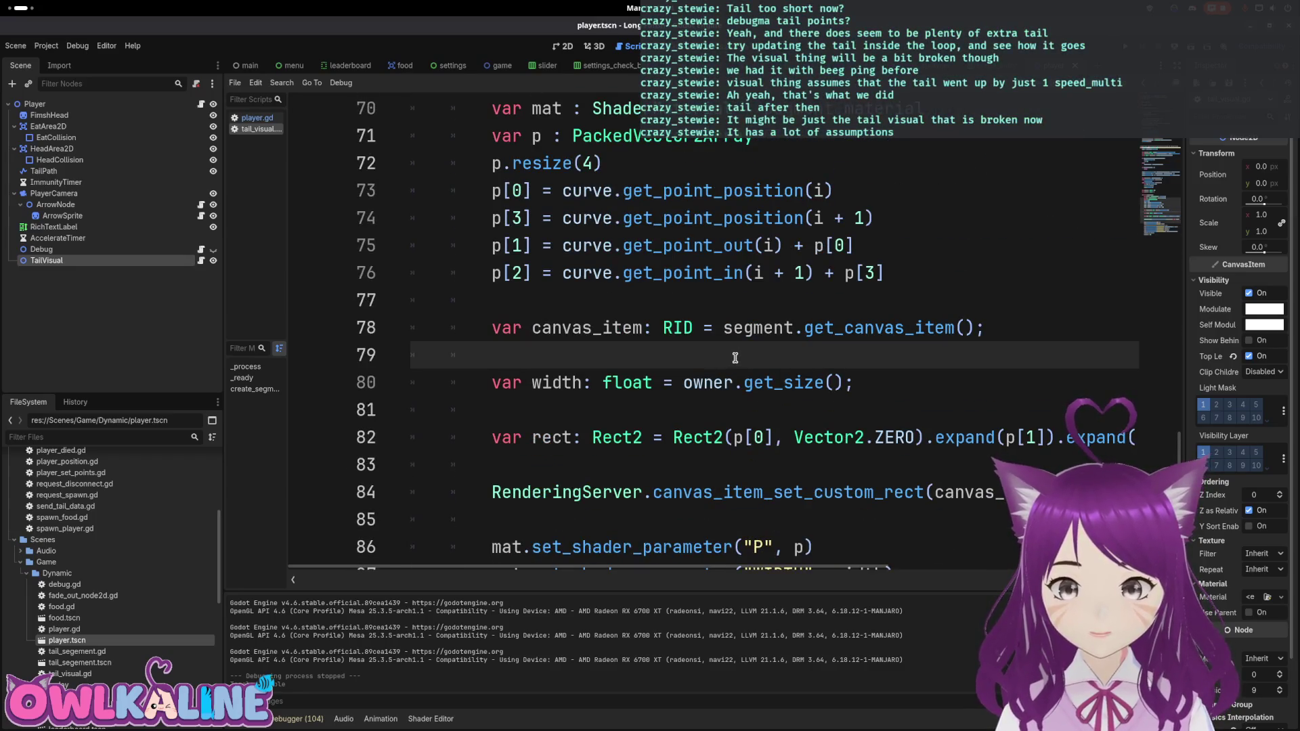
scroll(741, 350, up, 6)
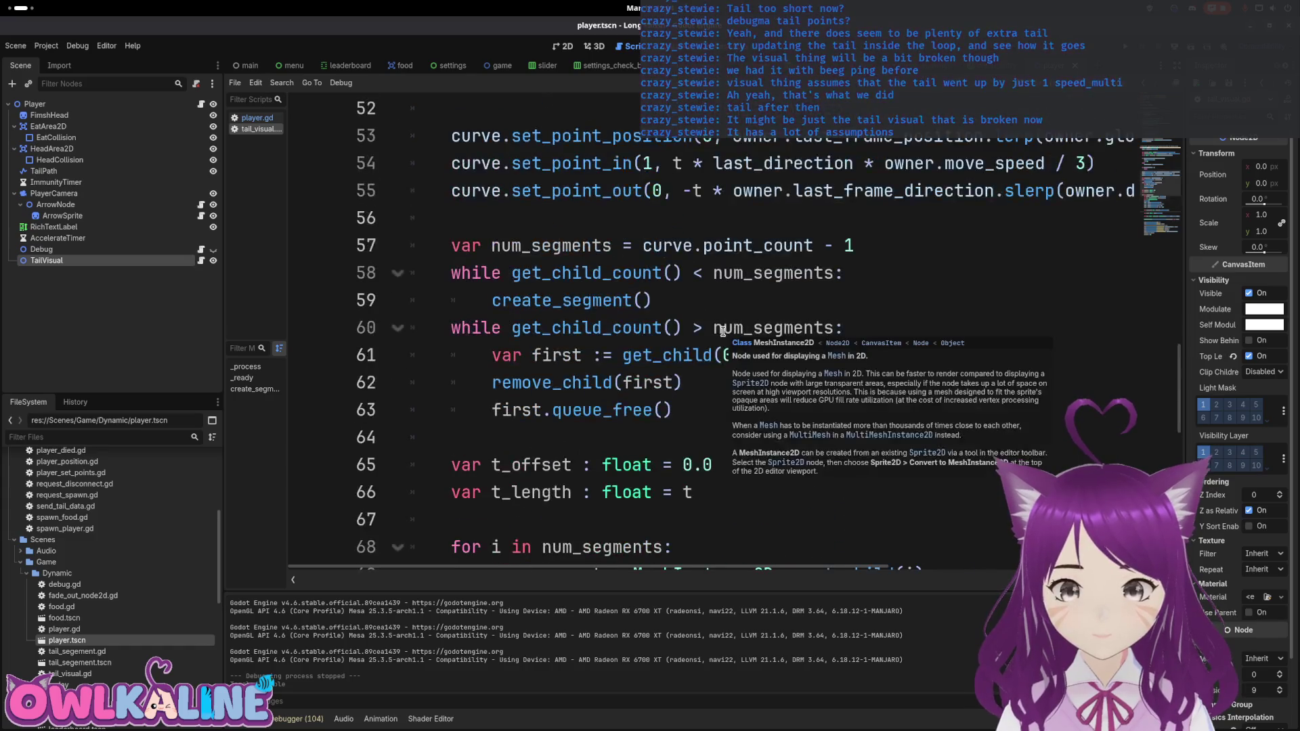
click(912, 272)
scroll(922, 279, up, 1)
click(786, 300)
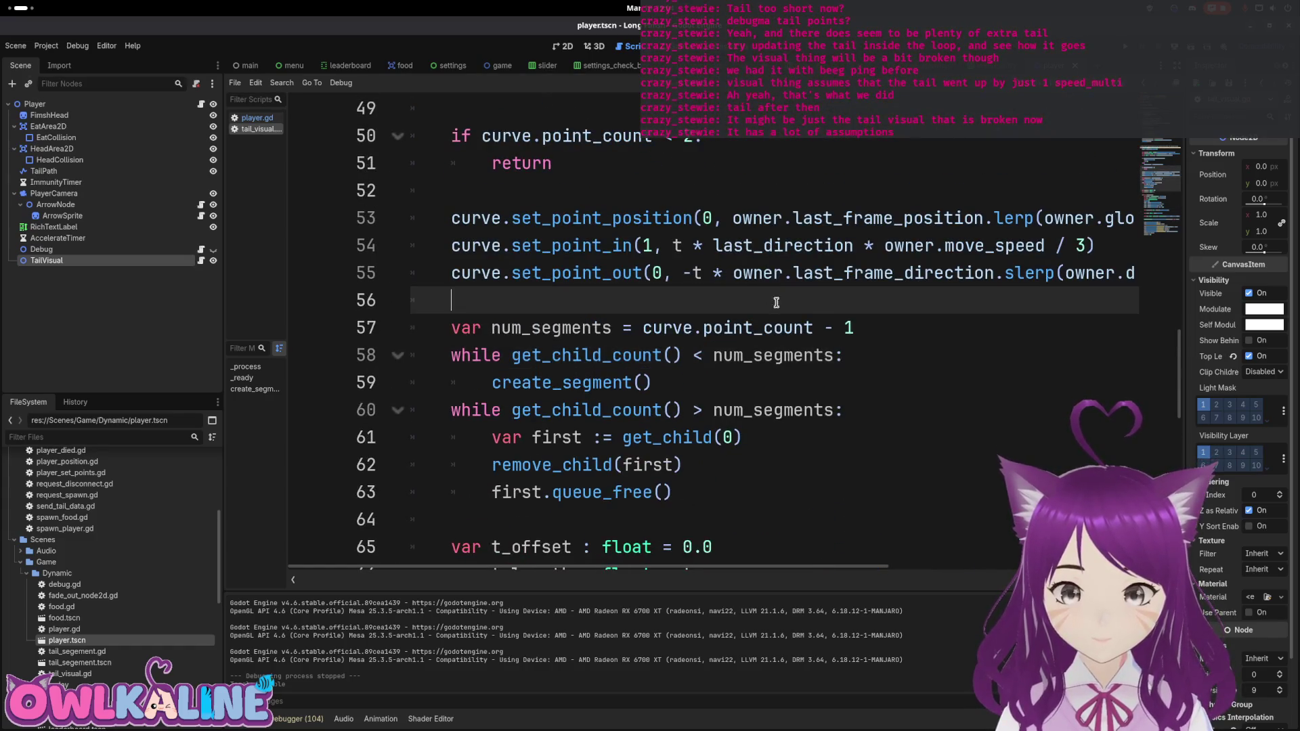
scroll(813, 316, up, 1)
click(808, 281)
scroll(809, 284, up, 1)
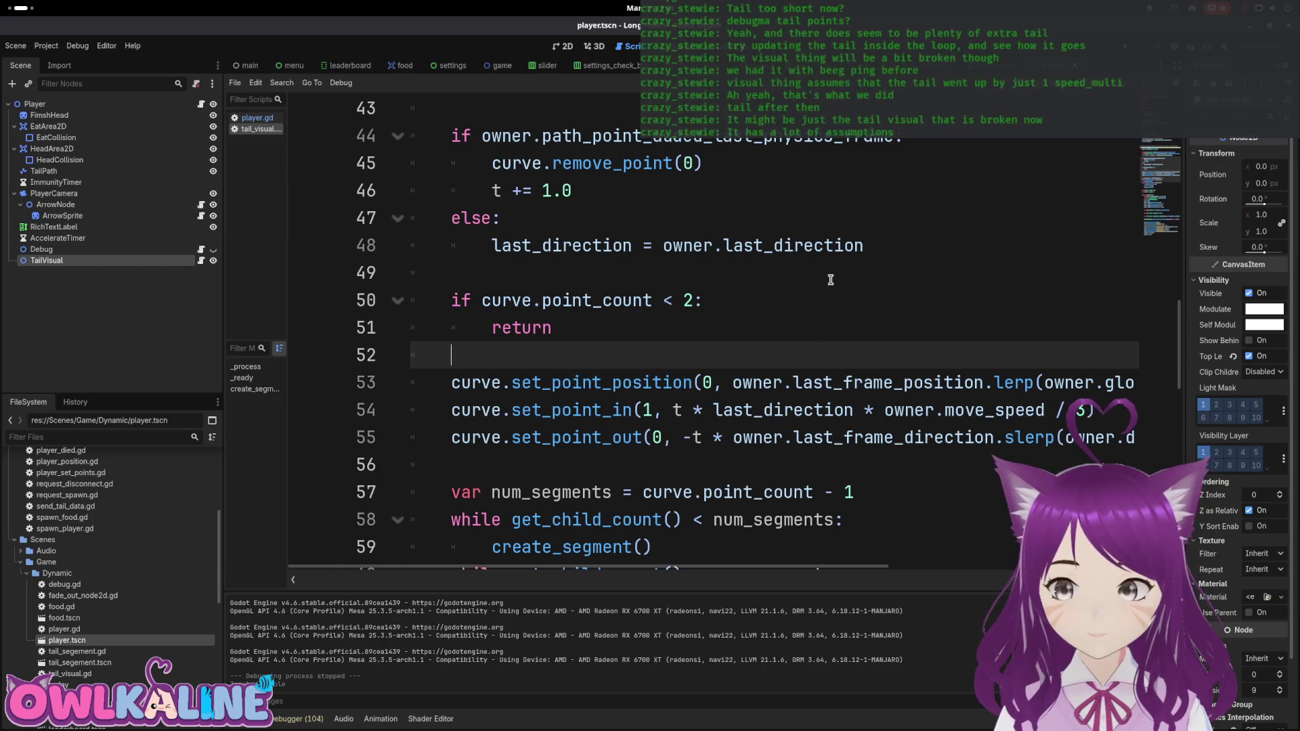
scroll(840, 349, up, 12)
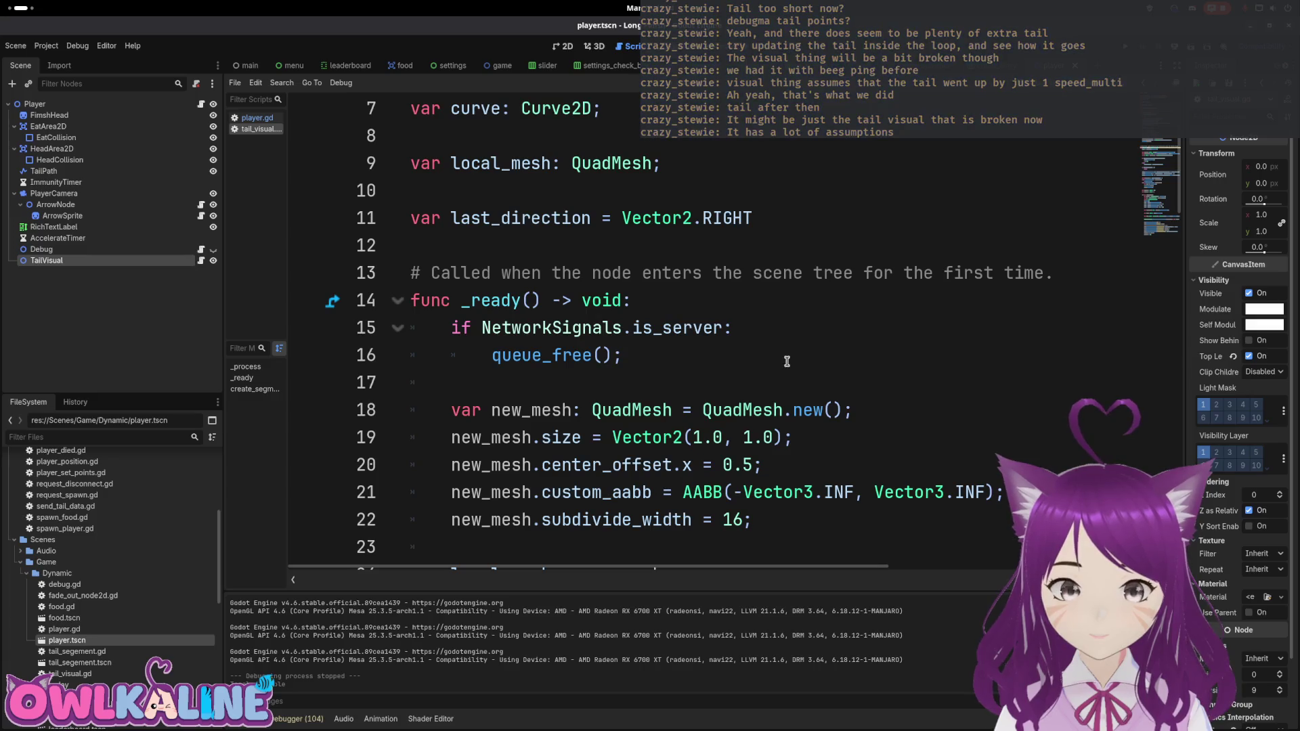
scroll(776, 359, down, 6)
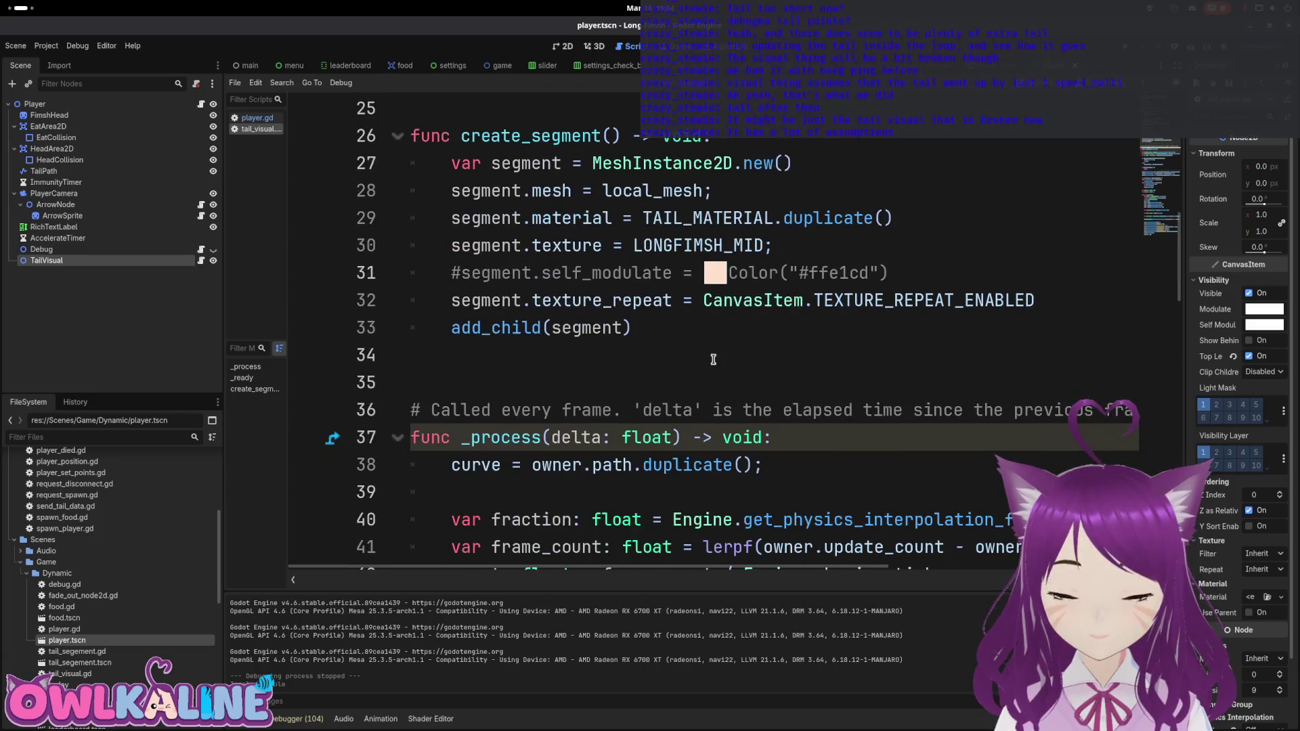
click(683, 385)
key(BackSpace)
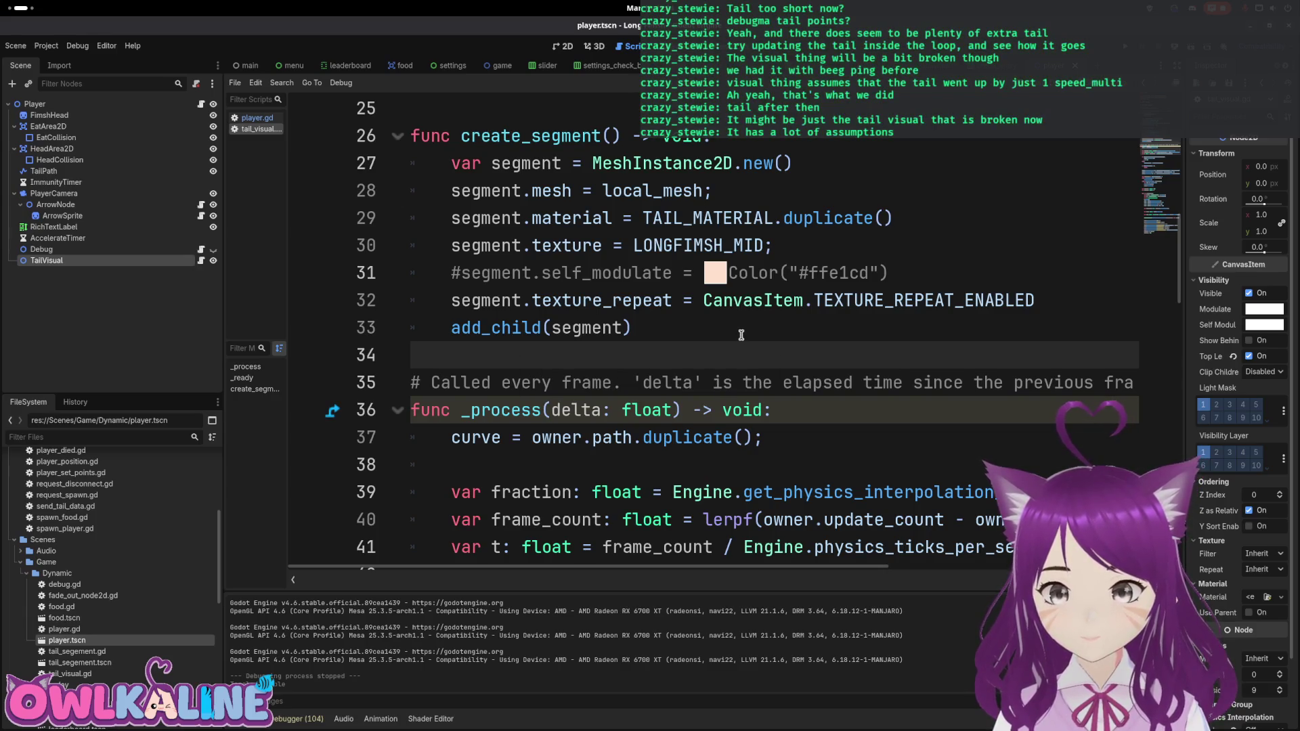
Step: Inspect the _process function header and its parameters in tail_visual.gd
scroll(737, 332, down, 2)
scroll(753, 382, down, 2)
scroll(738, 474, up, 1)
scroll(837, 553, right, 3)
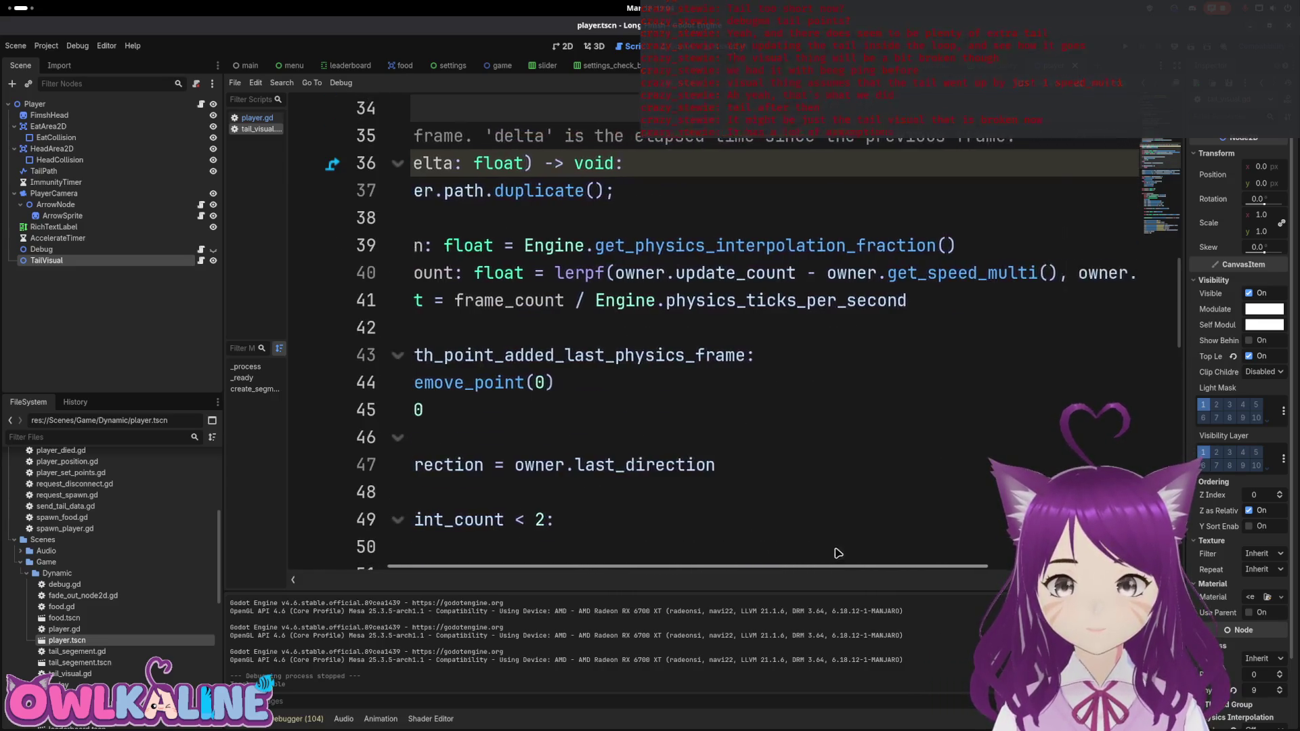
scroll(837, 553, right, 5)
scroll(846, 535, left, 4)
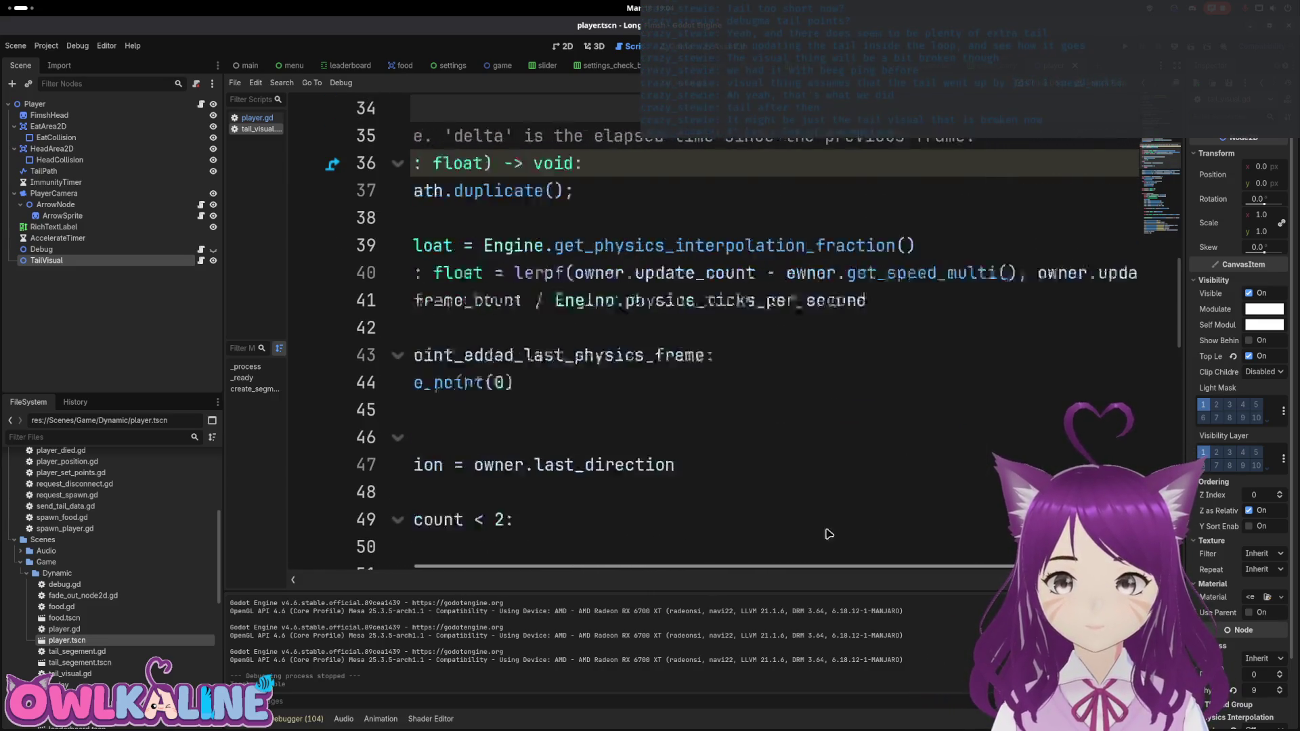
scroll(846, 535, left, 3)
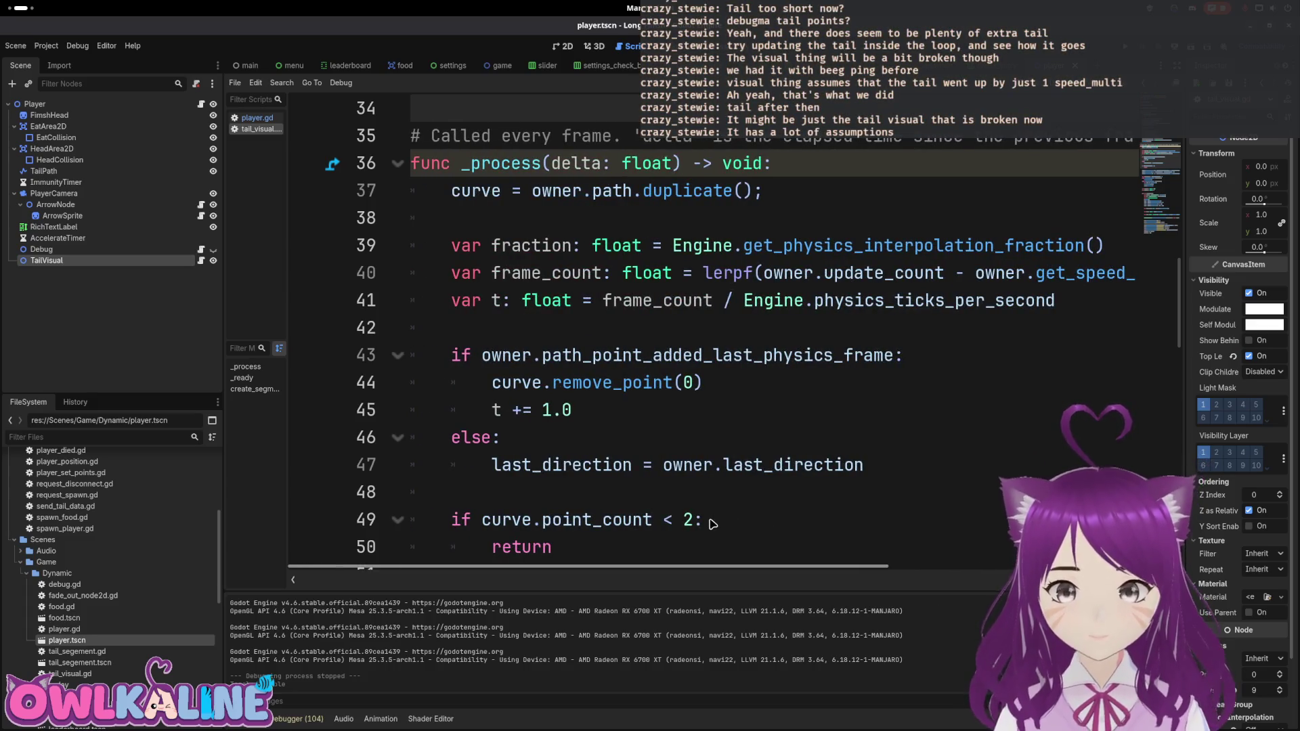
scroll(708, 474, up, 1)
double_click(510, 248)
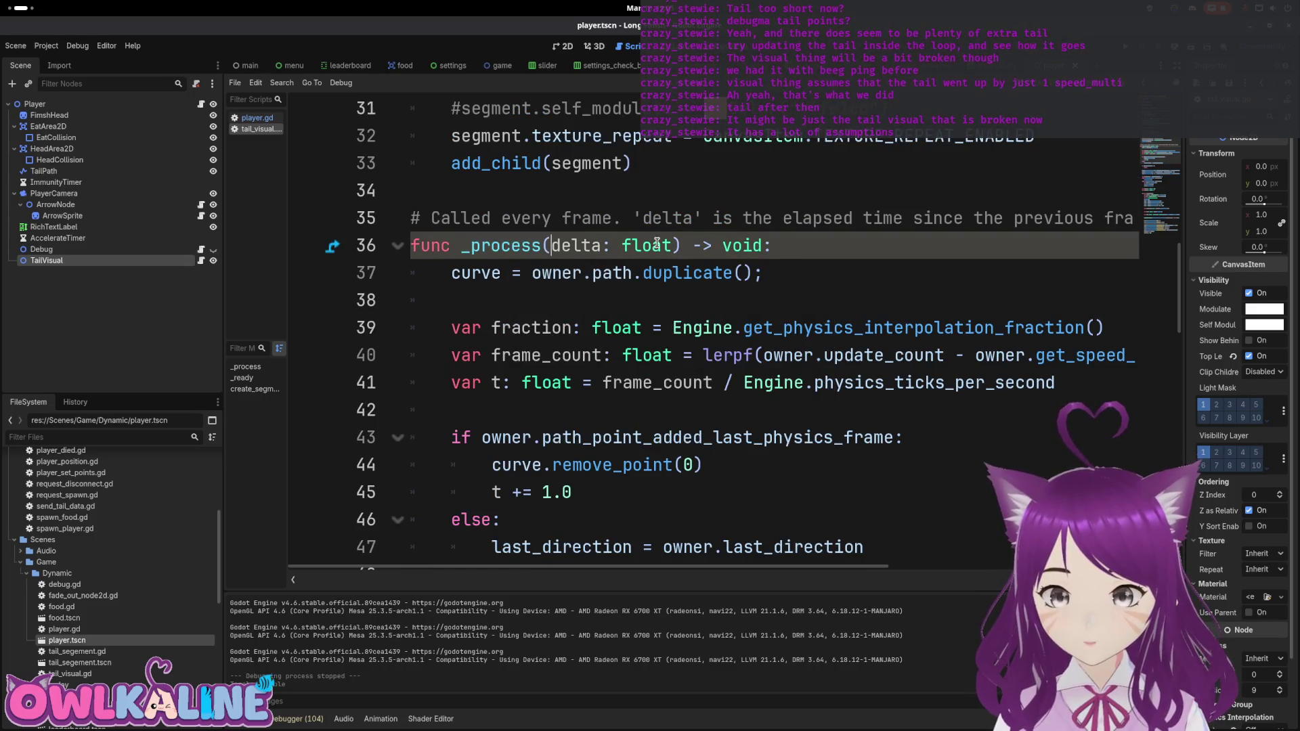
drag(671, 248, 483, 242)
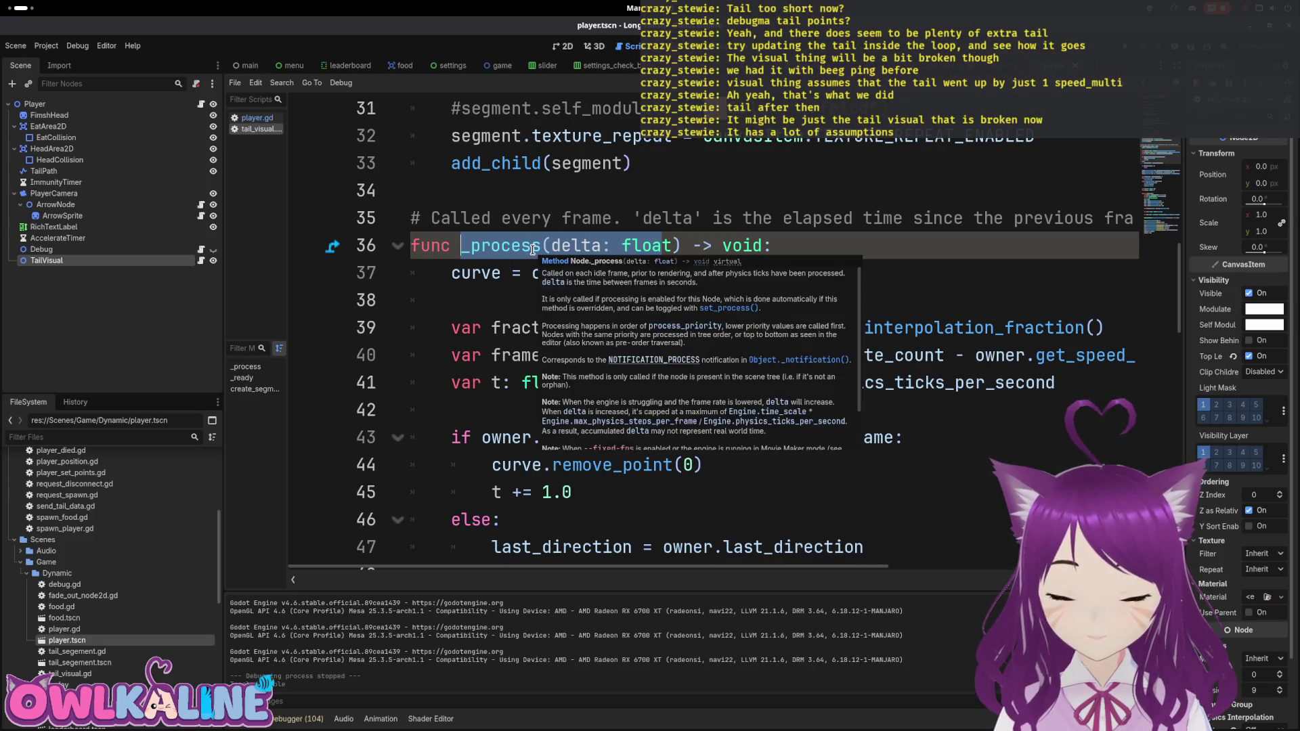
Step: Scroll through the body of the _process code to review it
scroll(526, 332, down, 1)
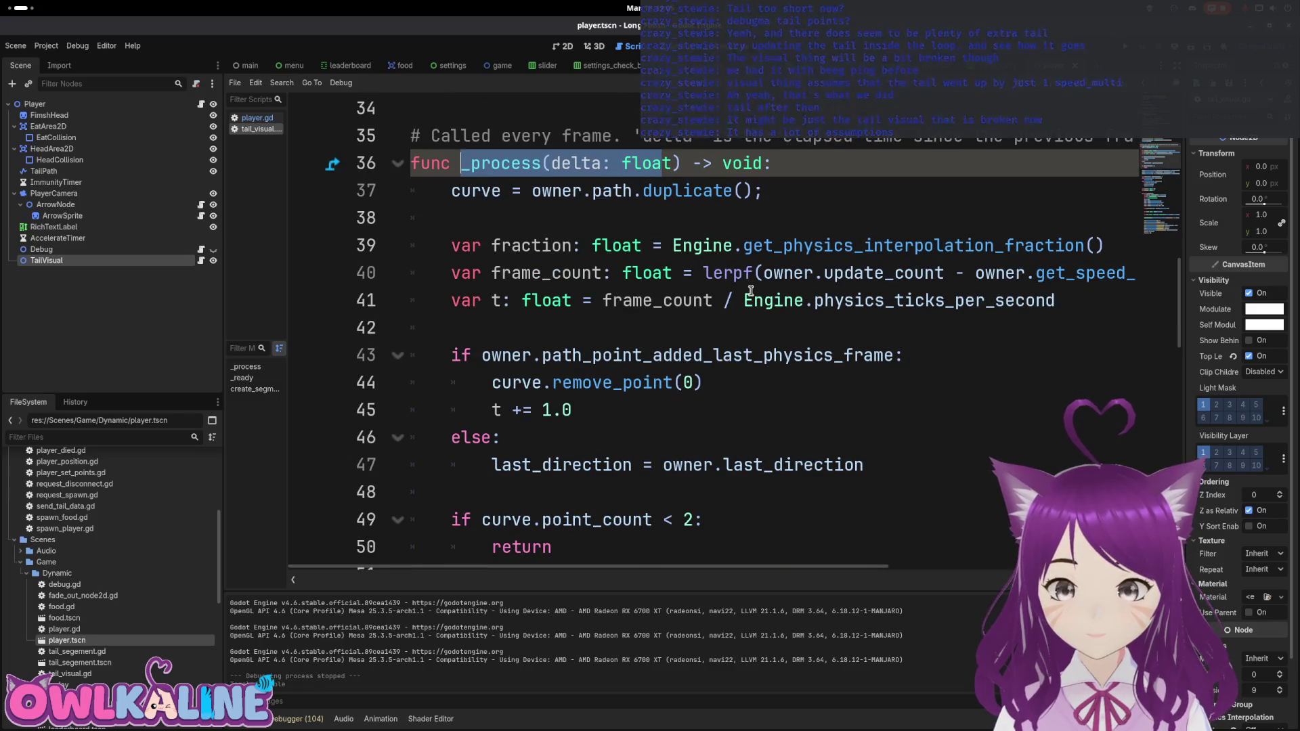
mouse_move(751, 291)
scroll(677, 338, down, 4)
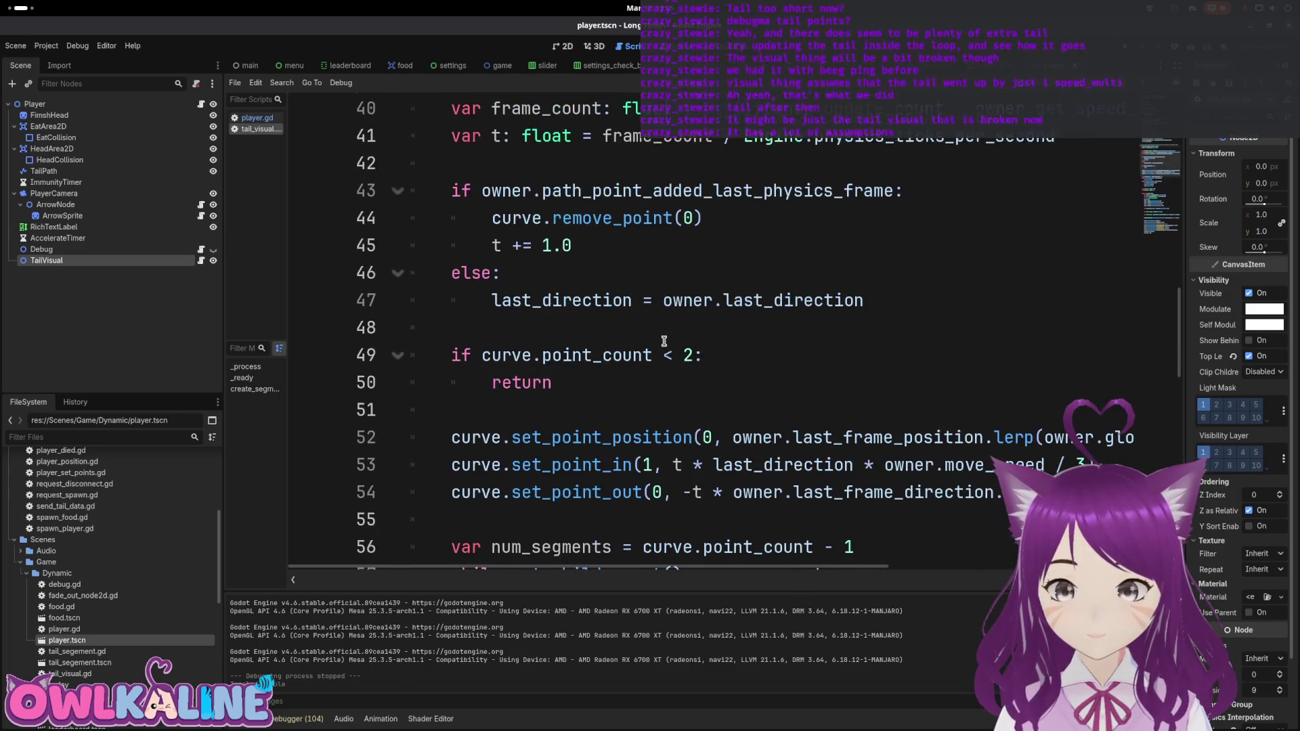
scroll(669, 338, down, 5)
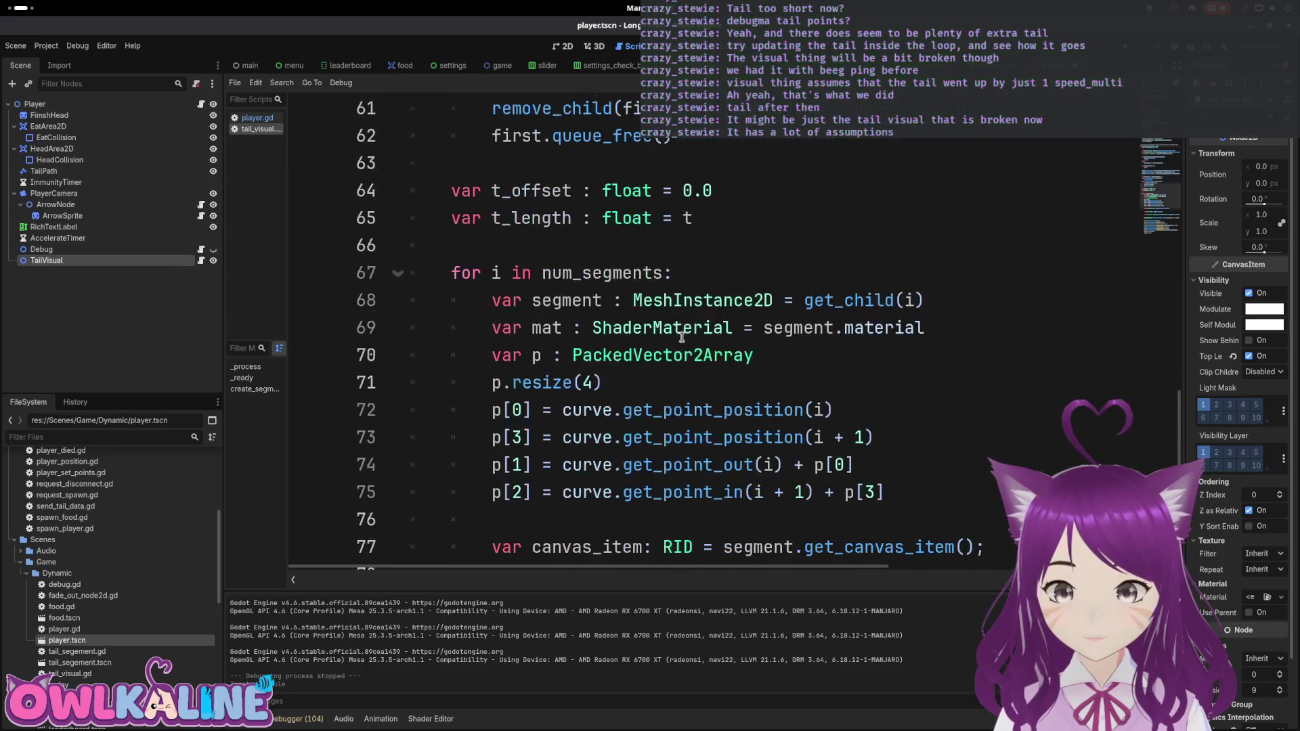
scroll(692, 337, down, 6)
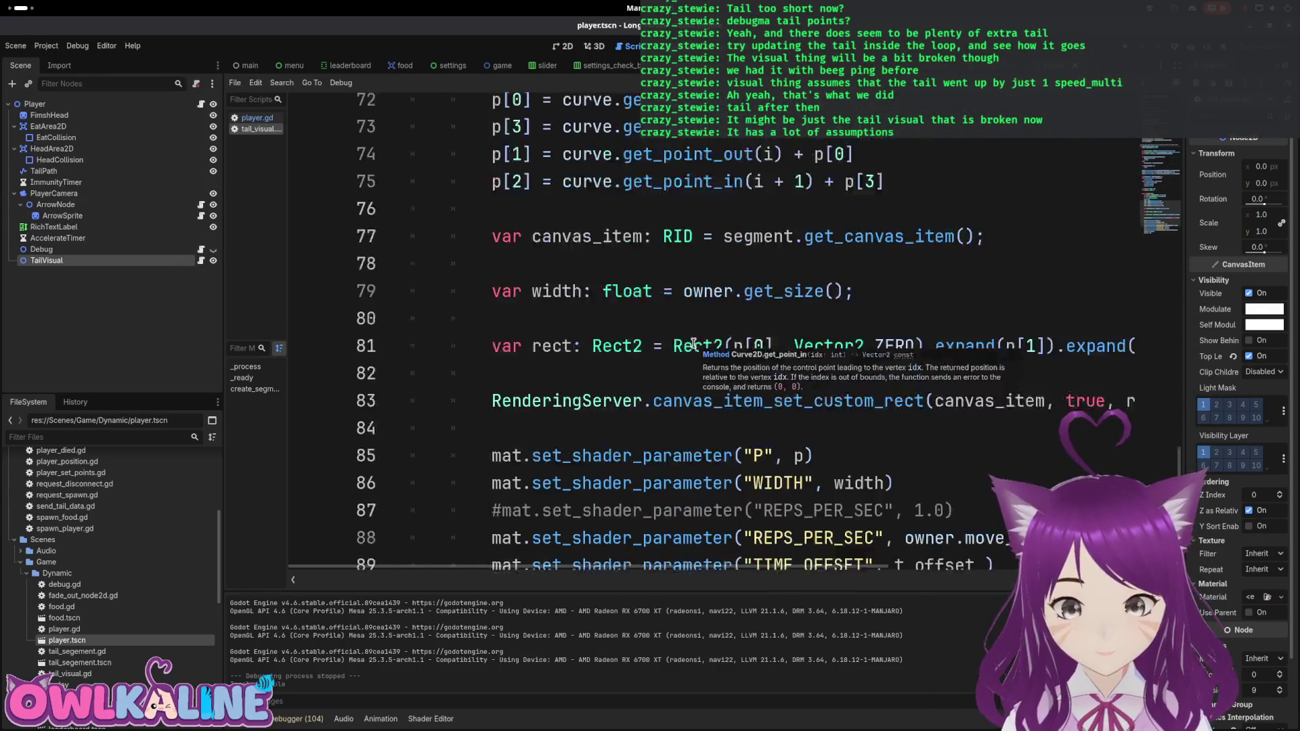
scroll(694, 343, up, 14)
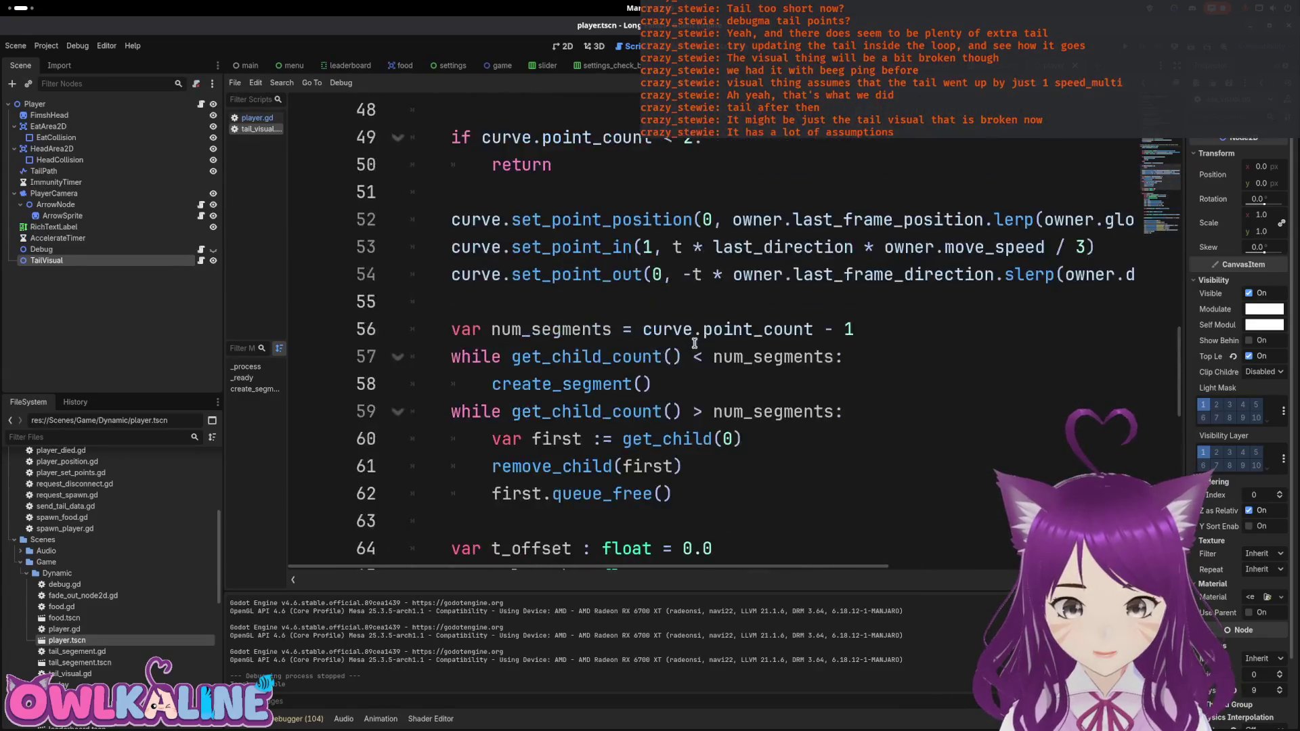
scroll(689, 343, up, 1)
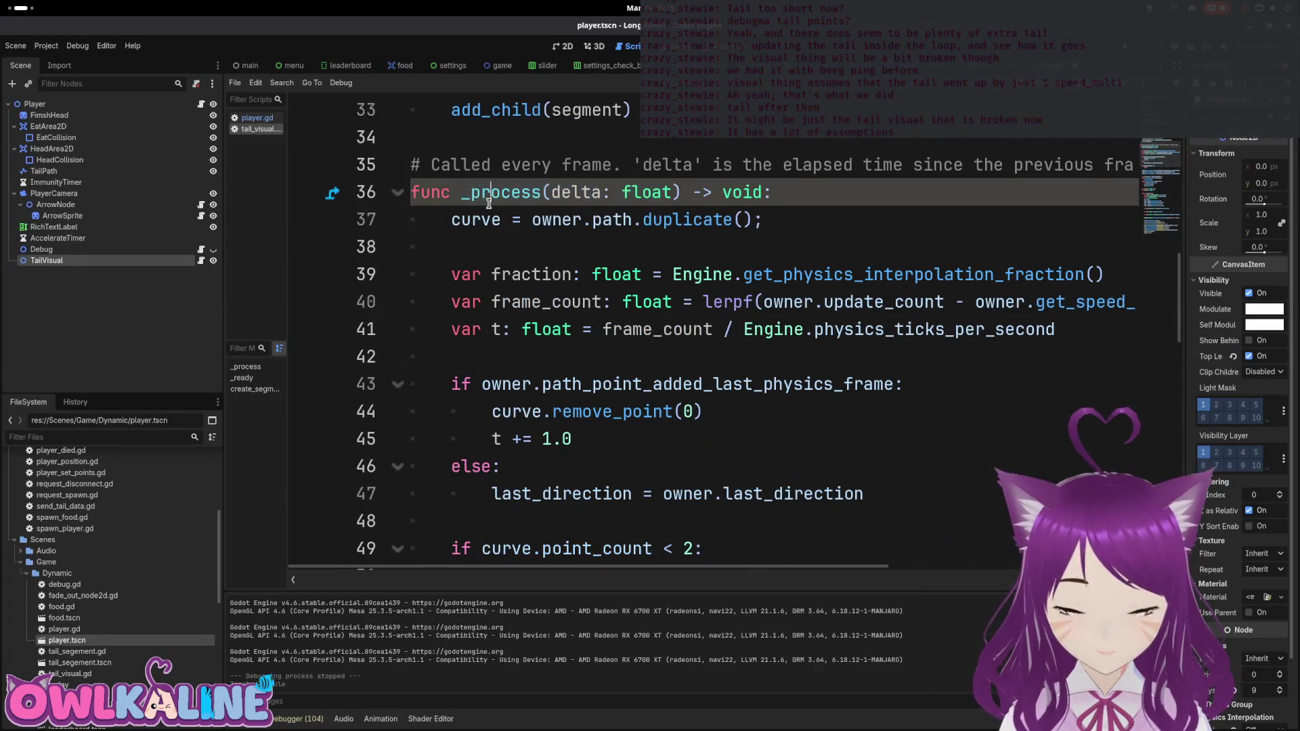
click(413, 317)
scroll(413, 316, up, 3)
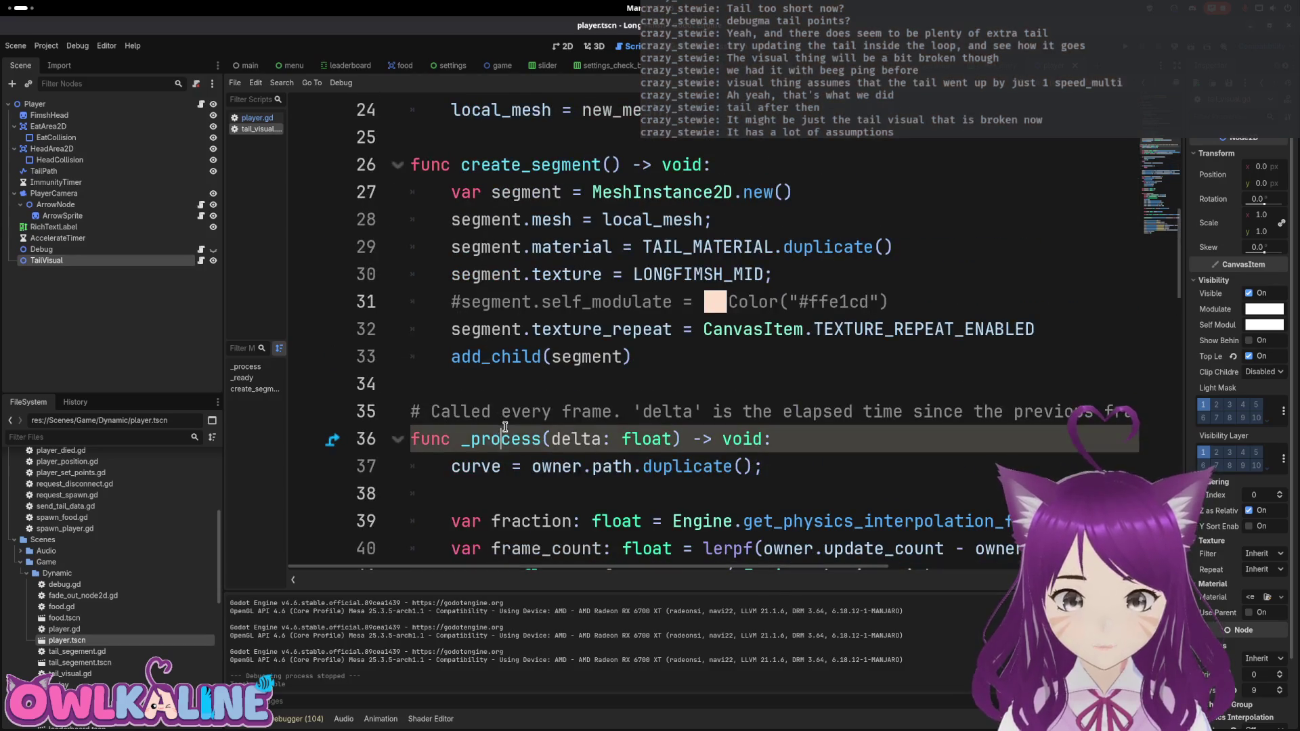
scroll(562, 403, up, 2)
scroll(562, 402, down, 5)
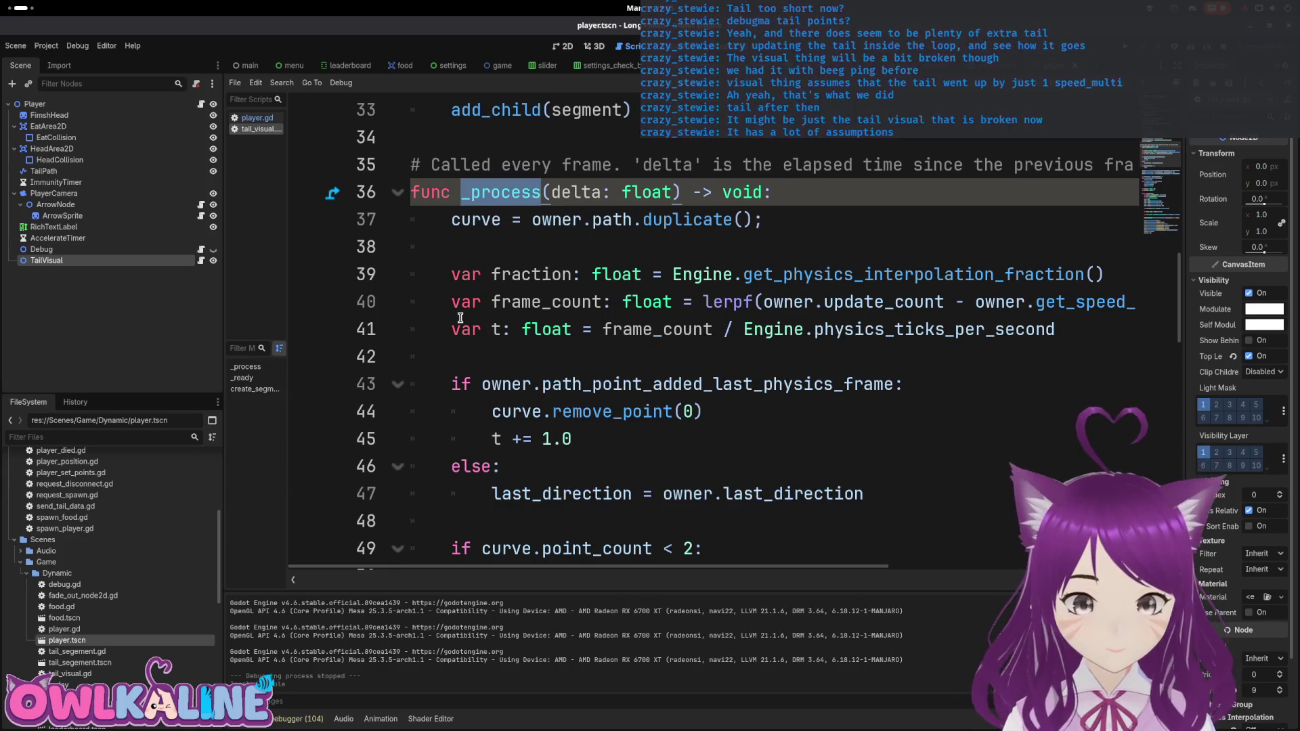
scroll(461, 318, down, 11)
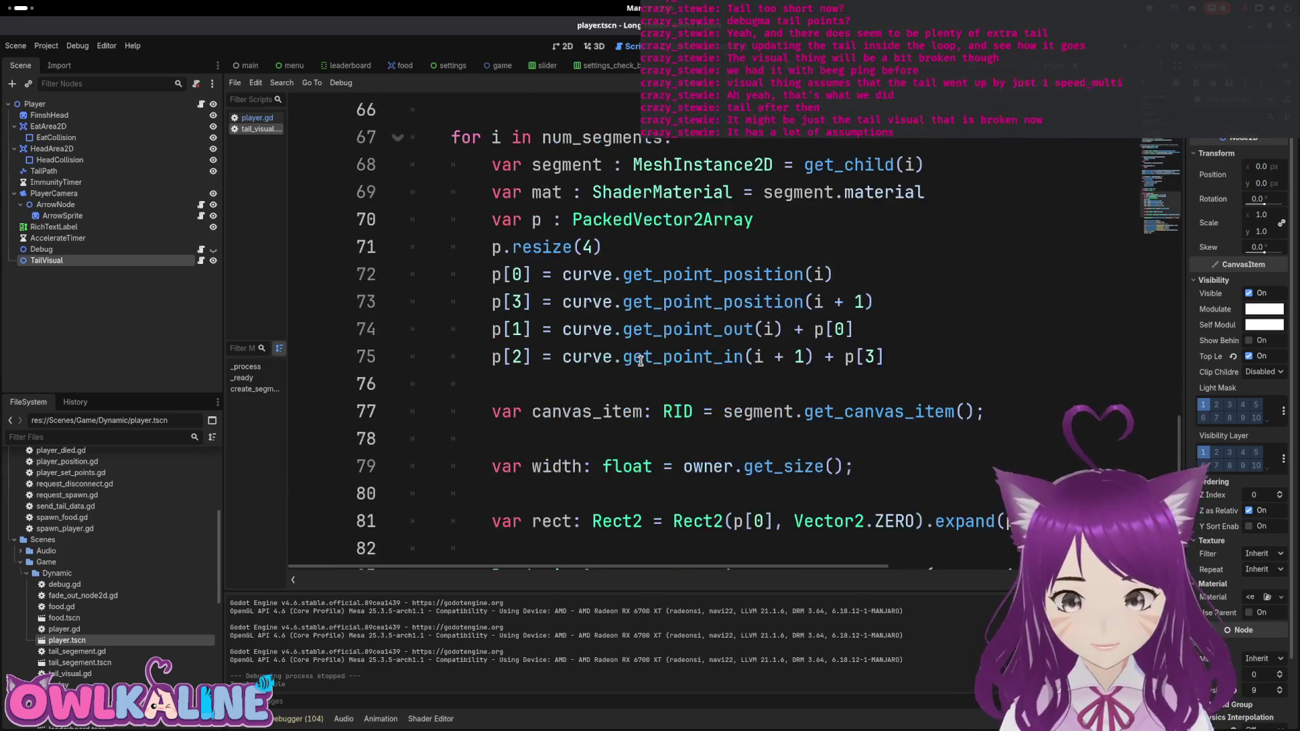
scroll(641, 361, down, 4)
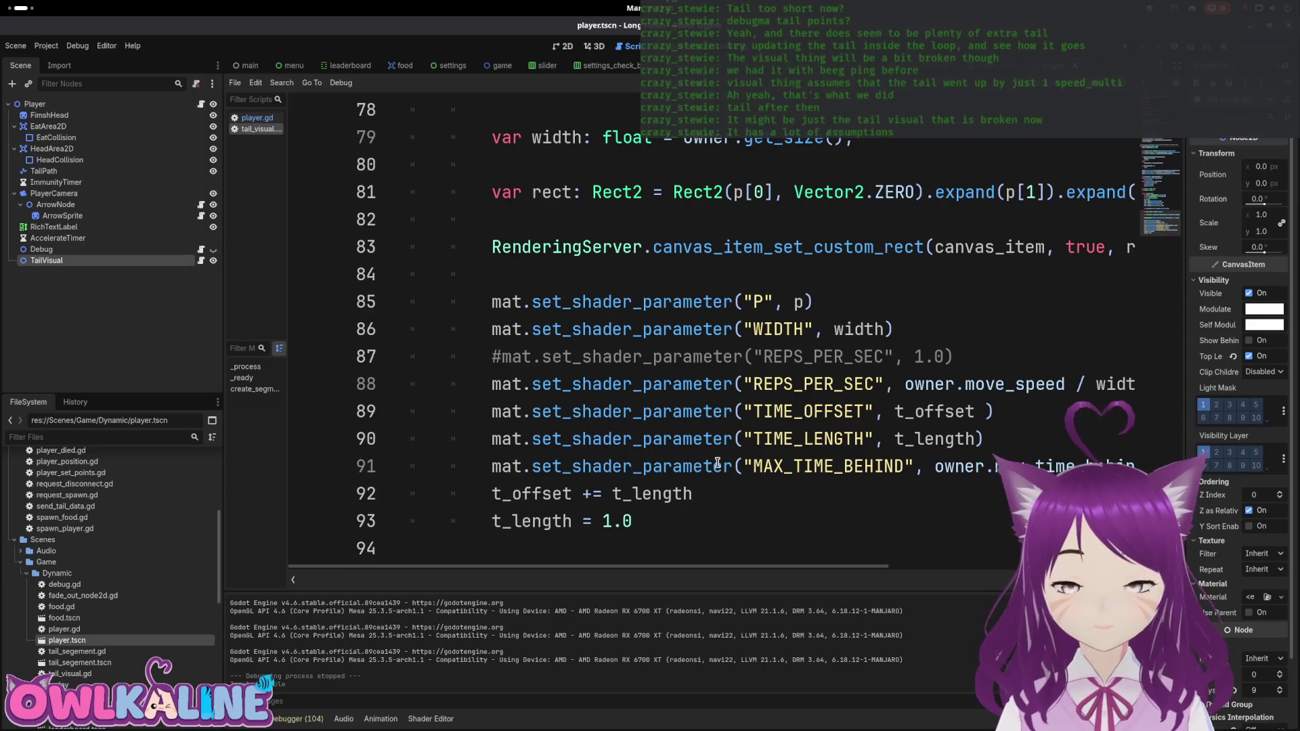
mouse_move(825, 569)
mouse_down()
mouse_move(1117, 568)
mouse_move(657, 505)
mouse_up()
scroll(657, 505, up, 5)
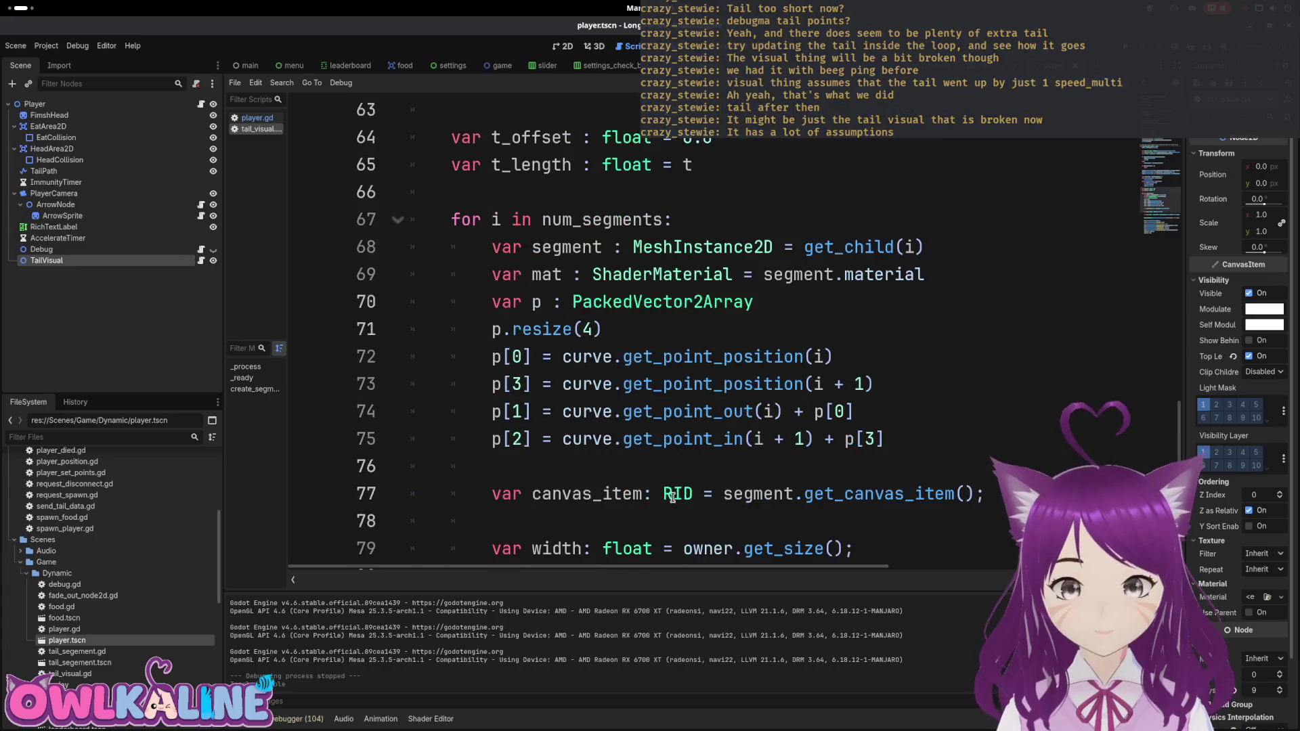
scroll(681, 489, up, 11)
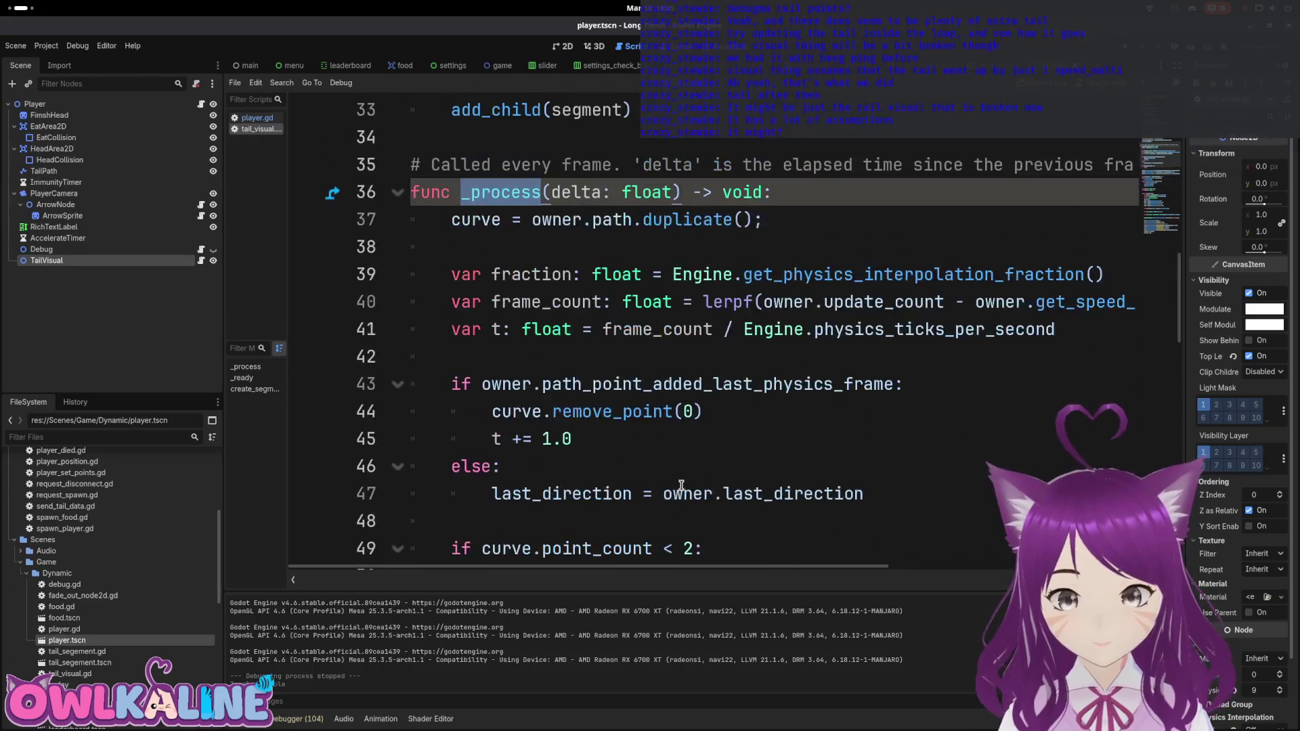
scroll(665, 470, up, 2)
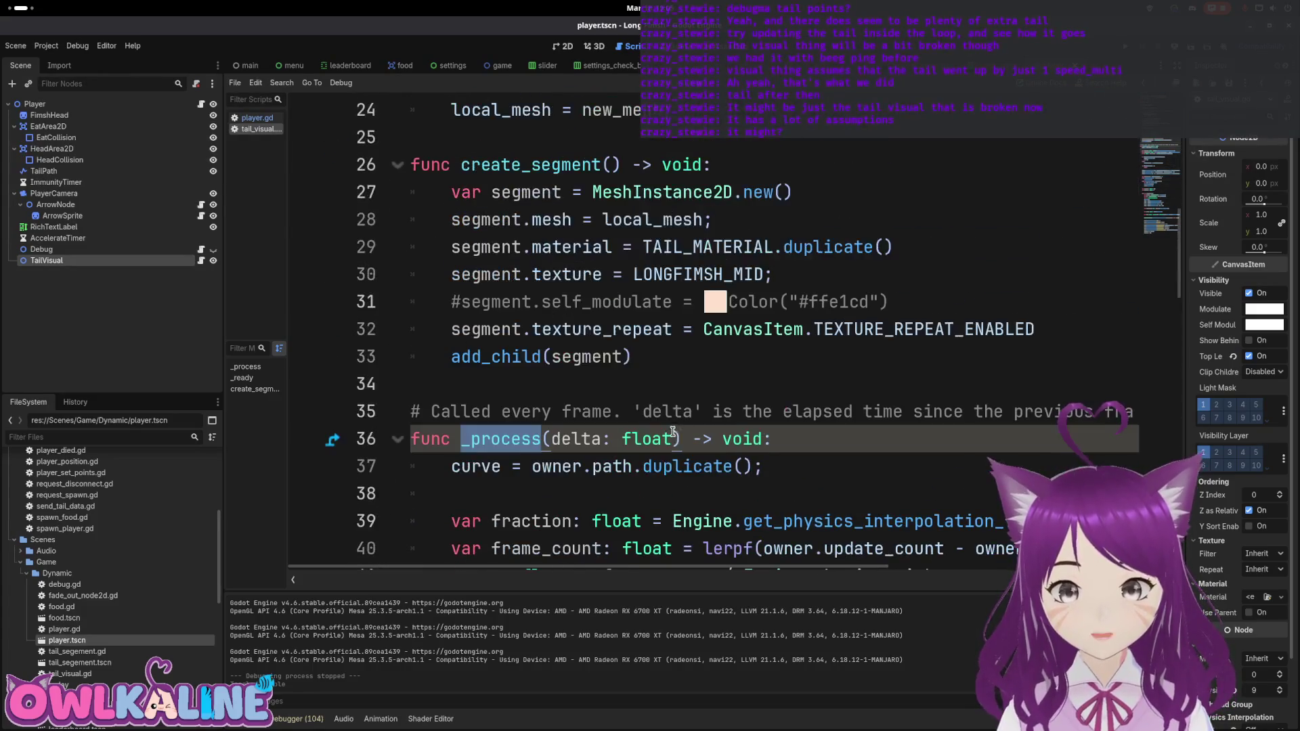
Step: Select the Player node and adjust the Inspector panel width
click(108, 104)
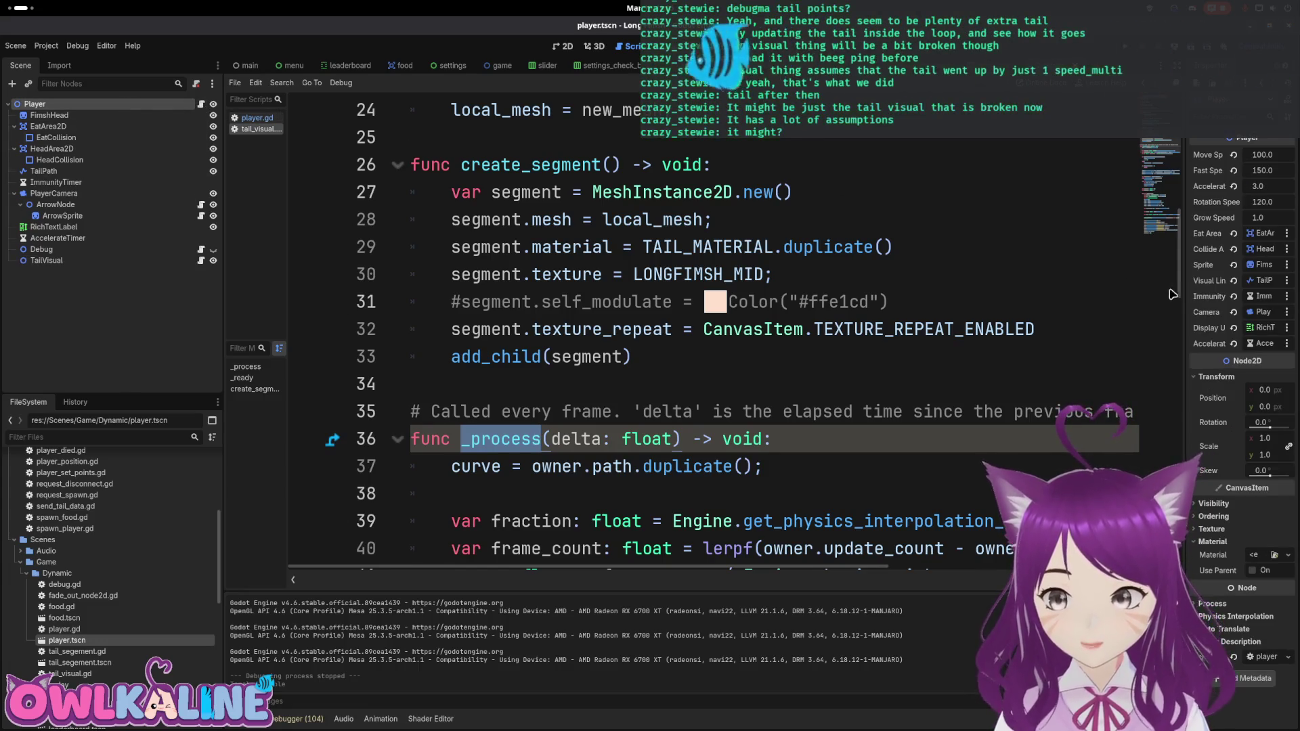
drag(1183, 292, 922, 282)
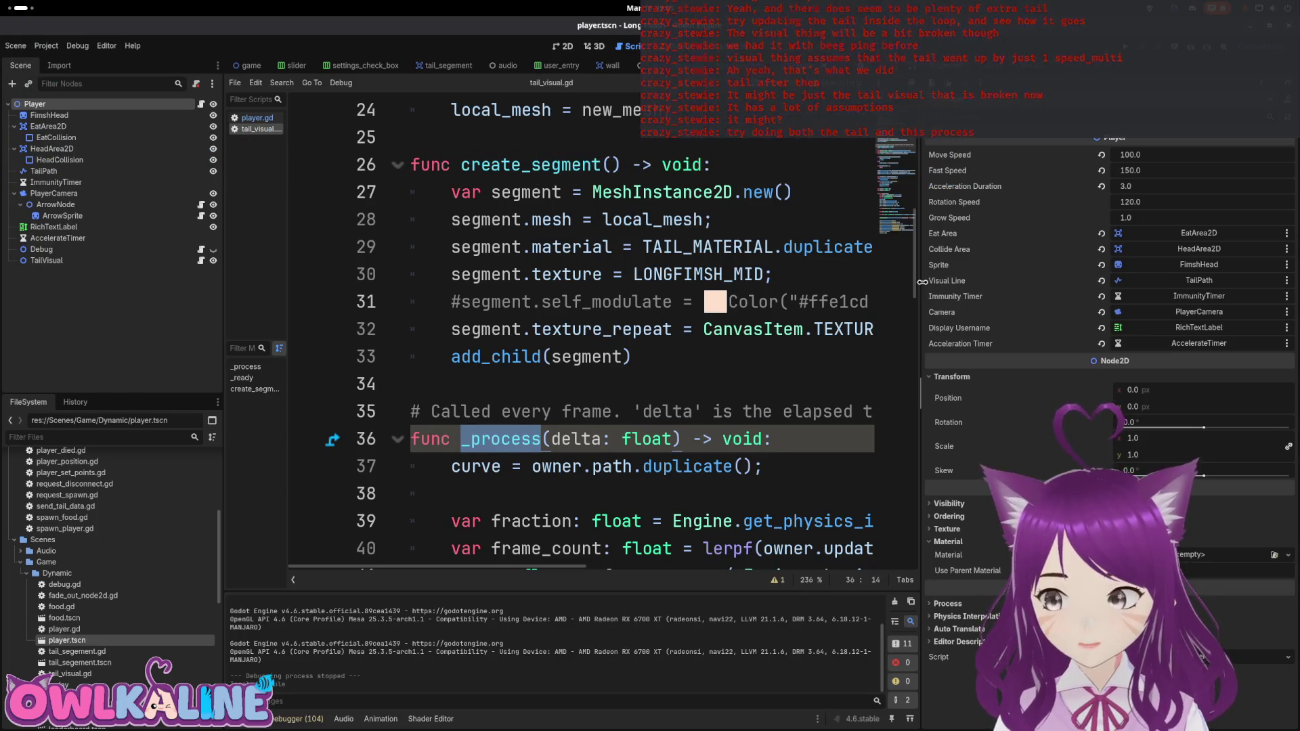
drag(922, 281, 977, 278)
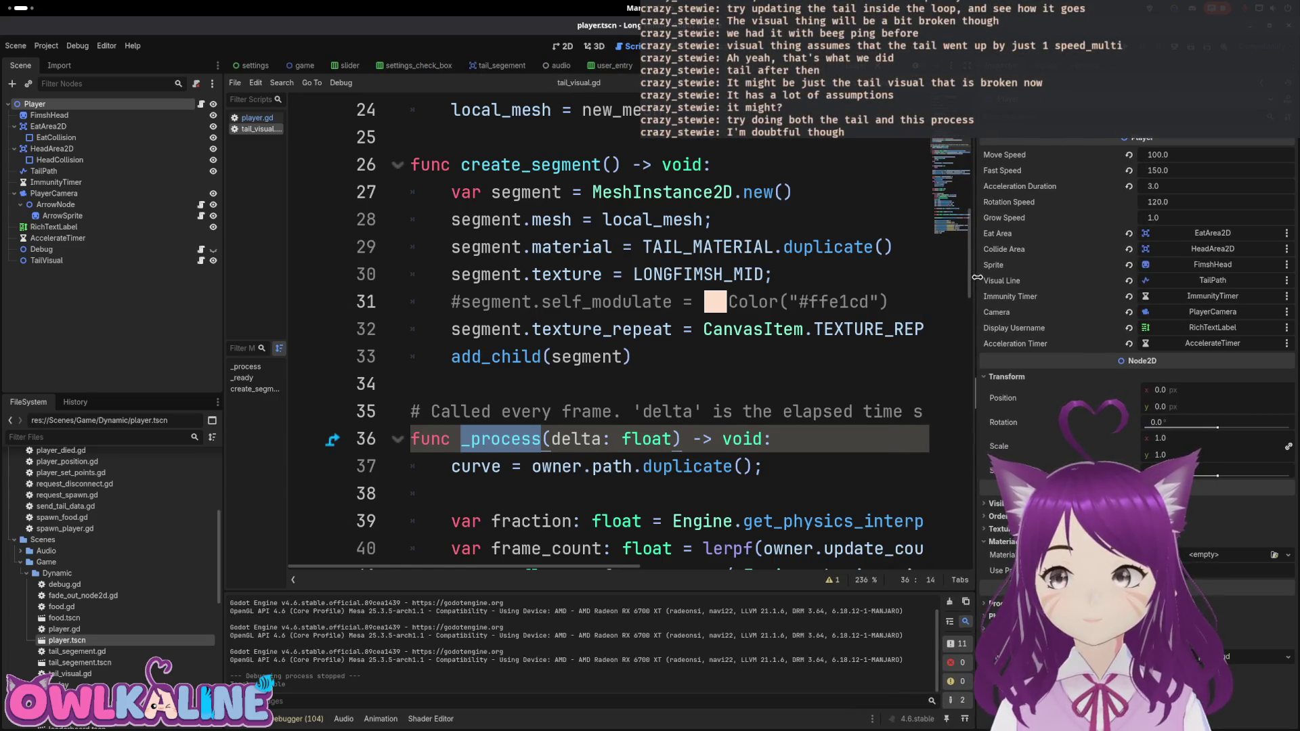
Step: Open player.gd and move to its server_add_points function
scroll(711, 244, up, 8)
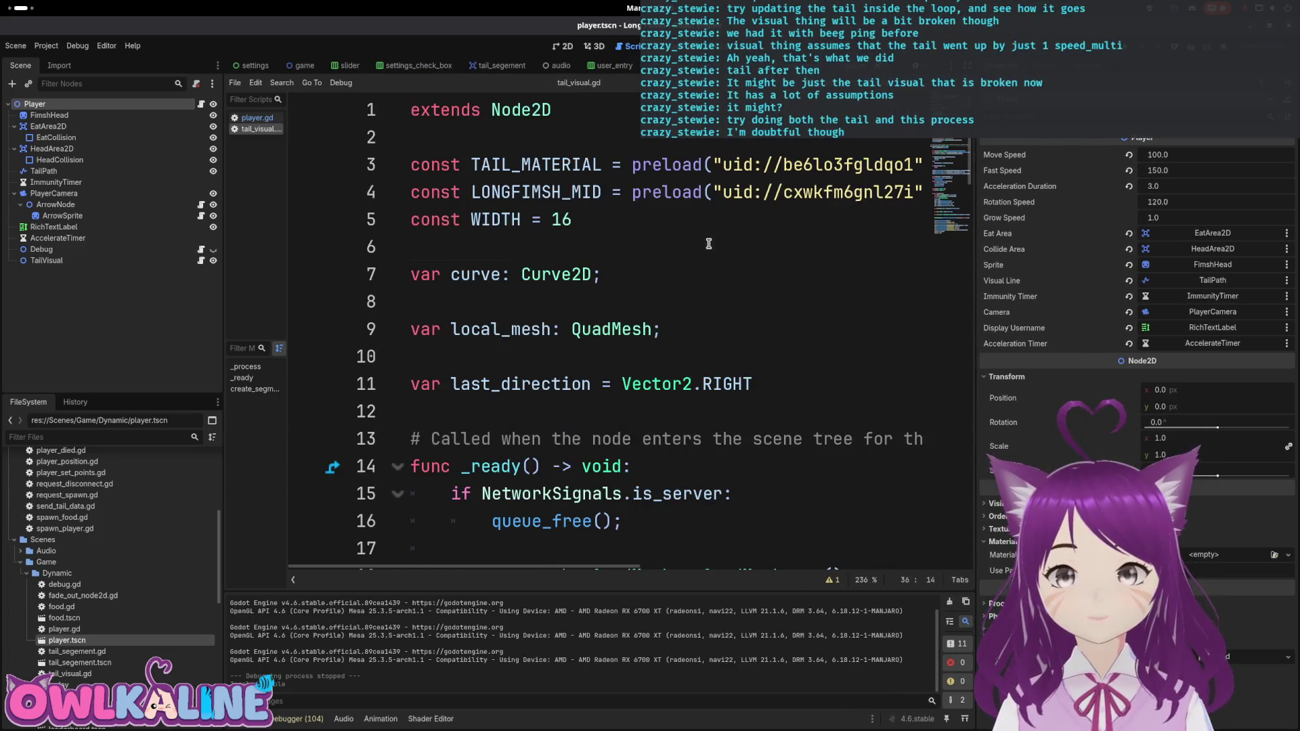
click(709, 246)
click(201, 104)
drag(954, 379, 957, 342)
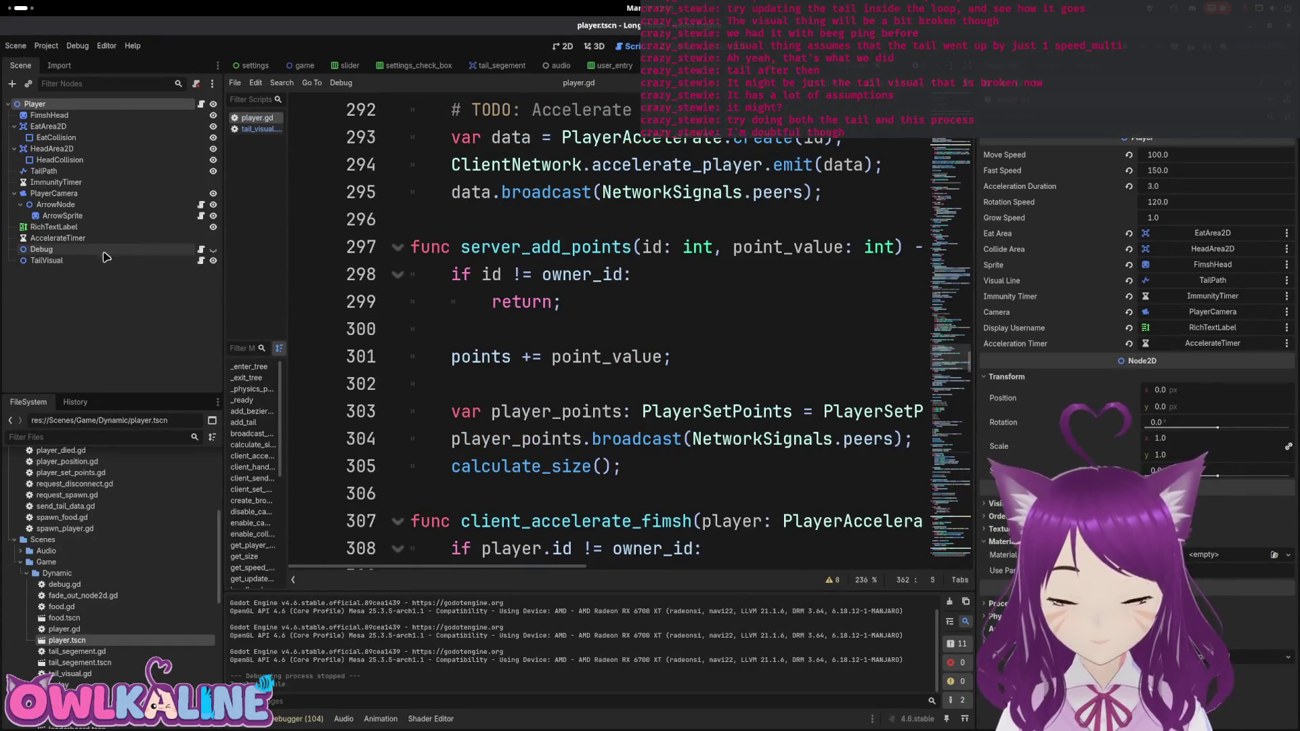
Step: Check the Player node's exports and go to the acceleration_timer export line in player.gd
click(76, 261)
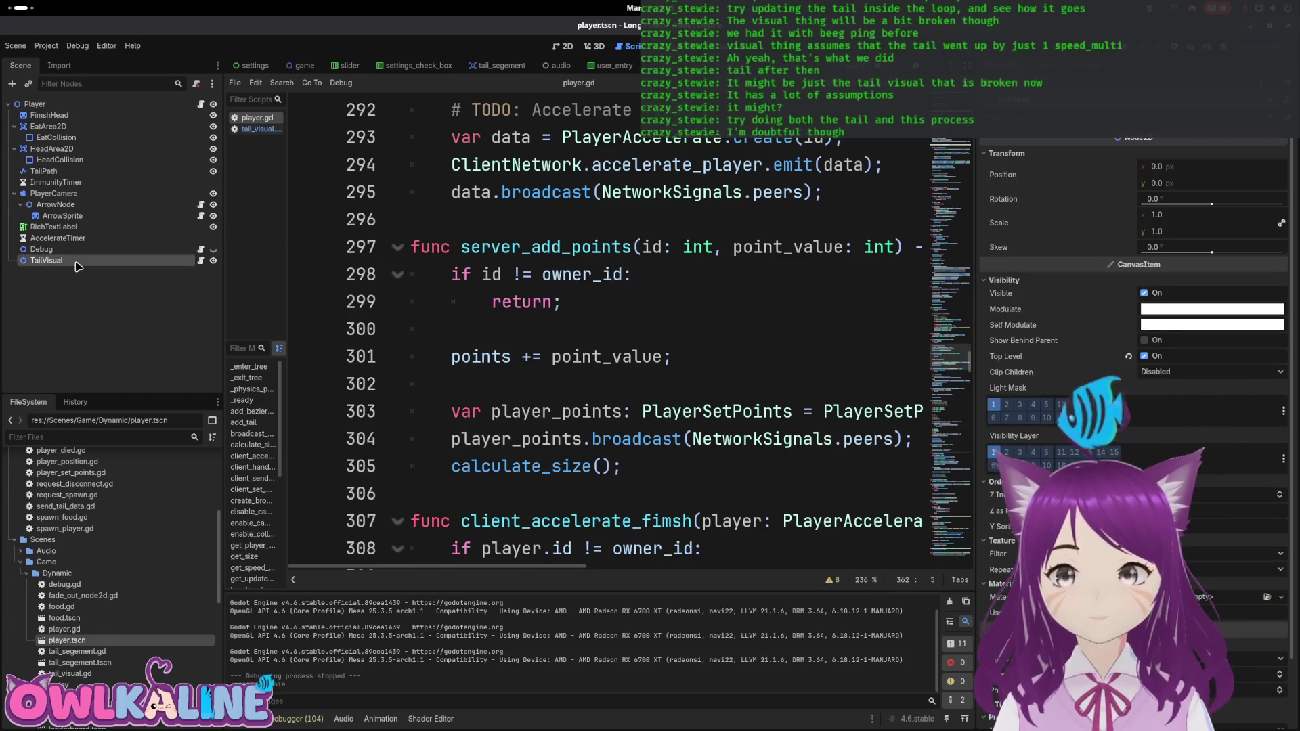
click(35, 104)
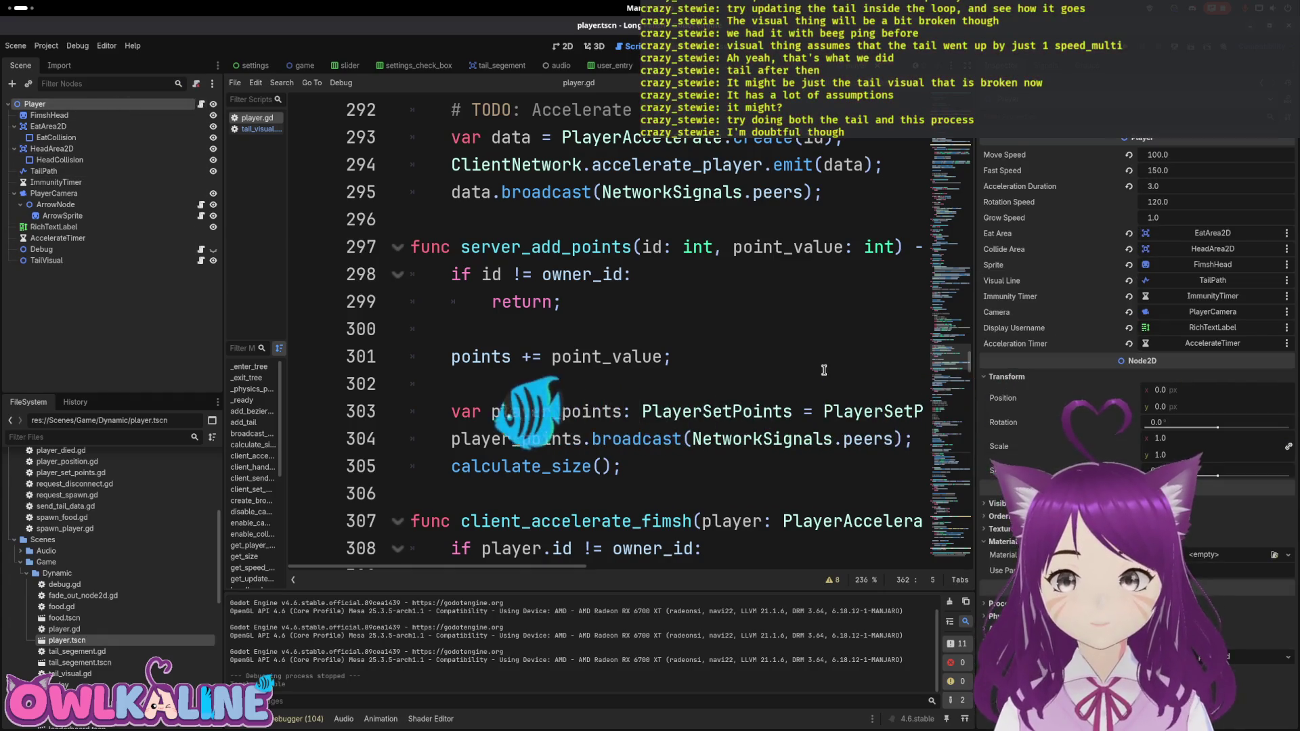
drag(938, 360, 952, 139)
scroll(948, 337, up, 3)
scroll(619, 277, down, 4)
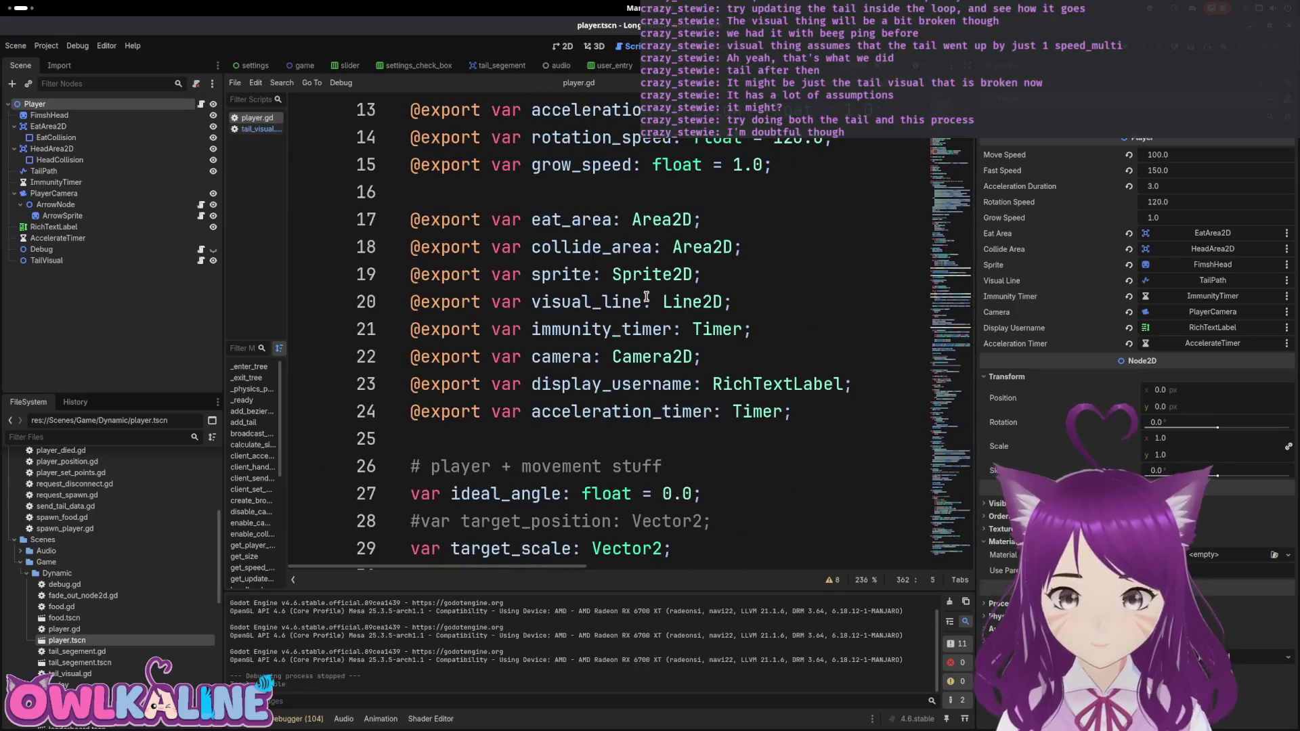
scroll(698, 348, down, 2)
scroll(678, 346, up, 4)
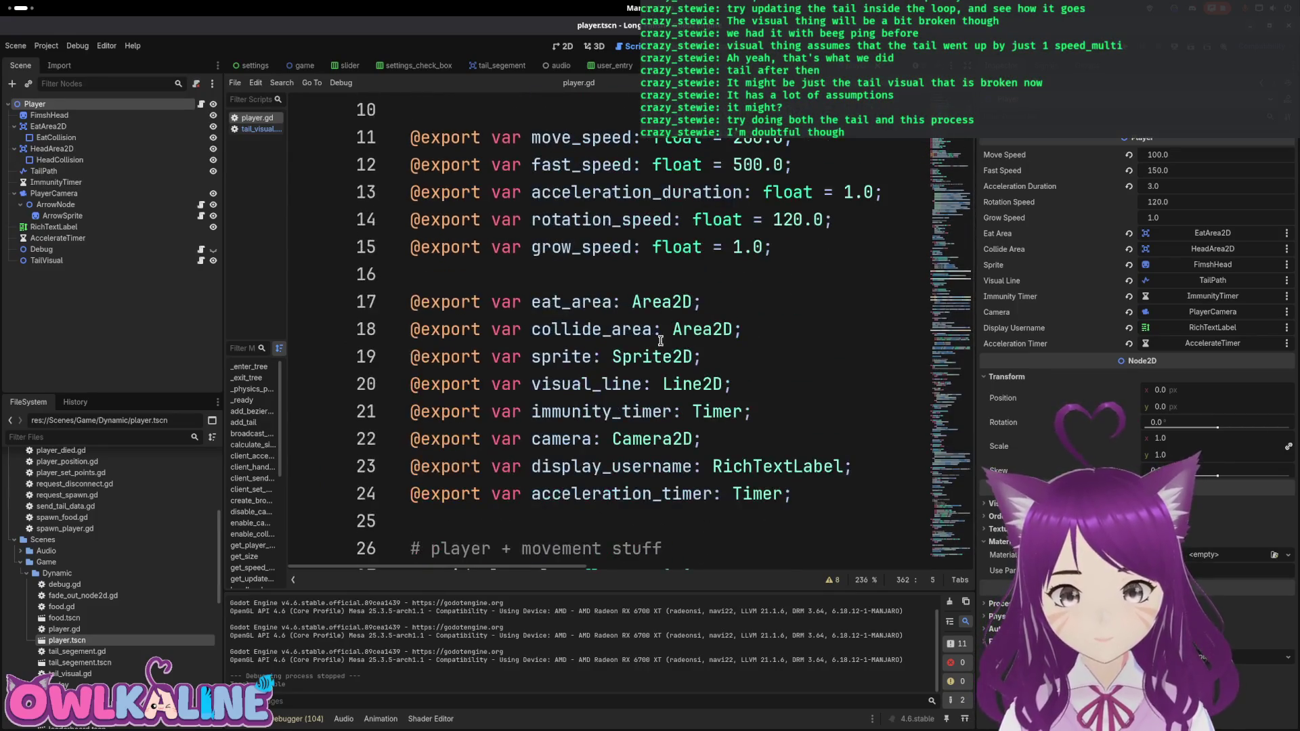
scroll(582, 257, up, 2)
scroll(606, 231, down, 2)
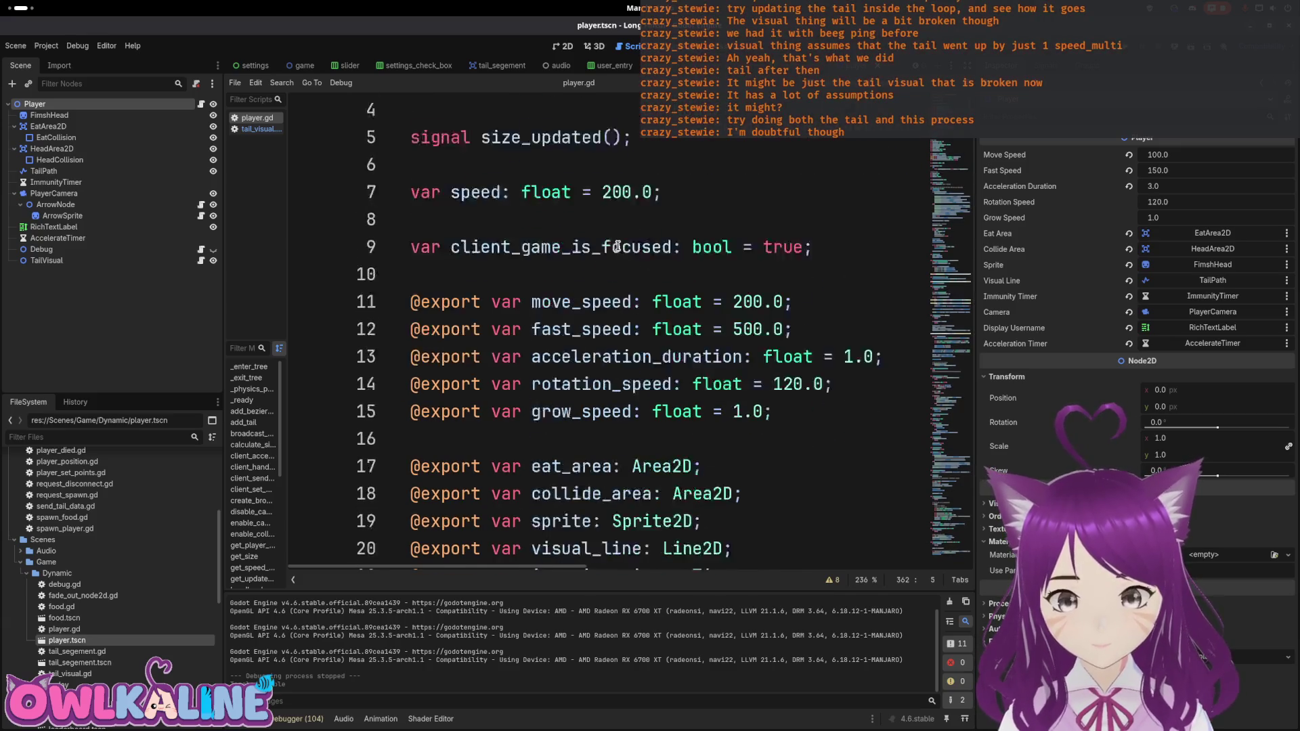
scroll(609, 231, down, 3)
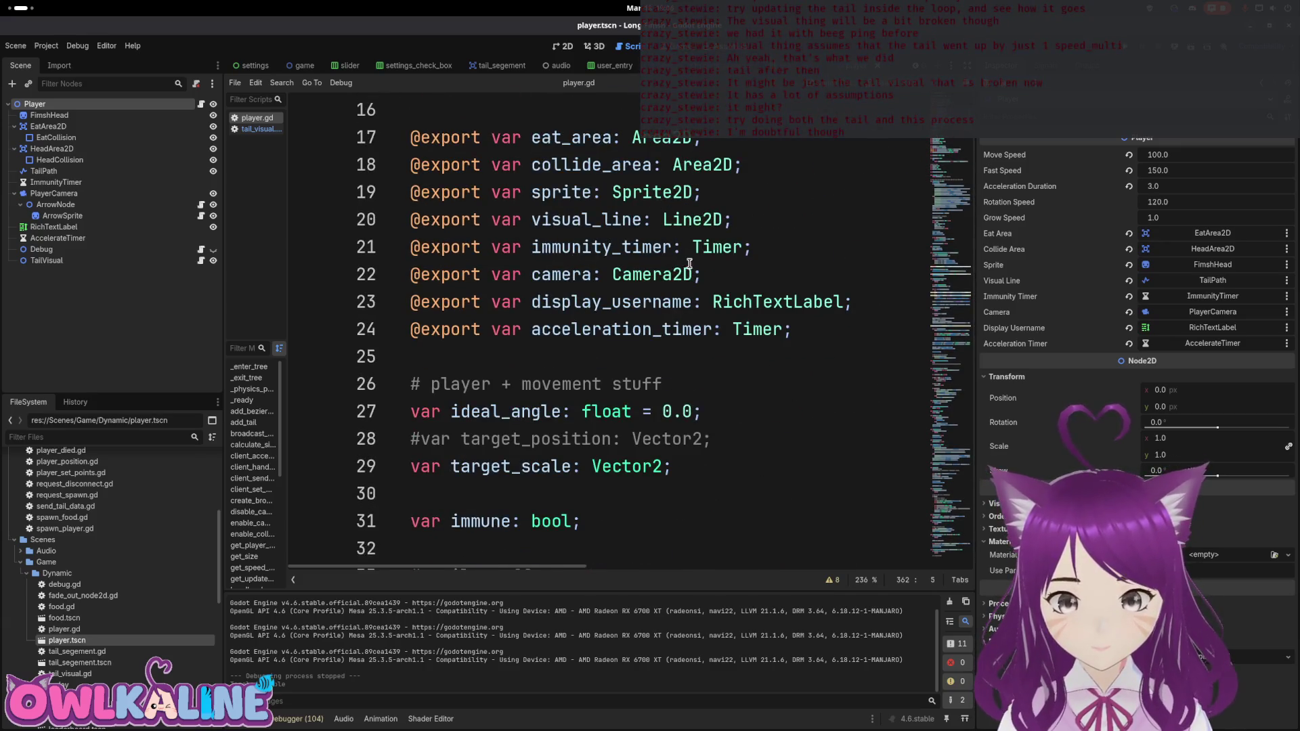
click(810, 332)
key(Return)
text(@export var)
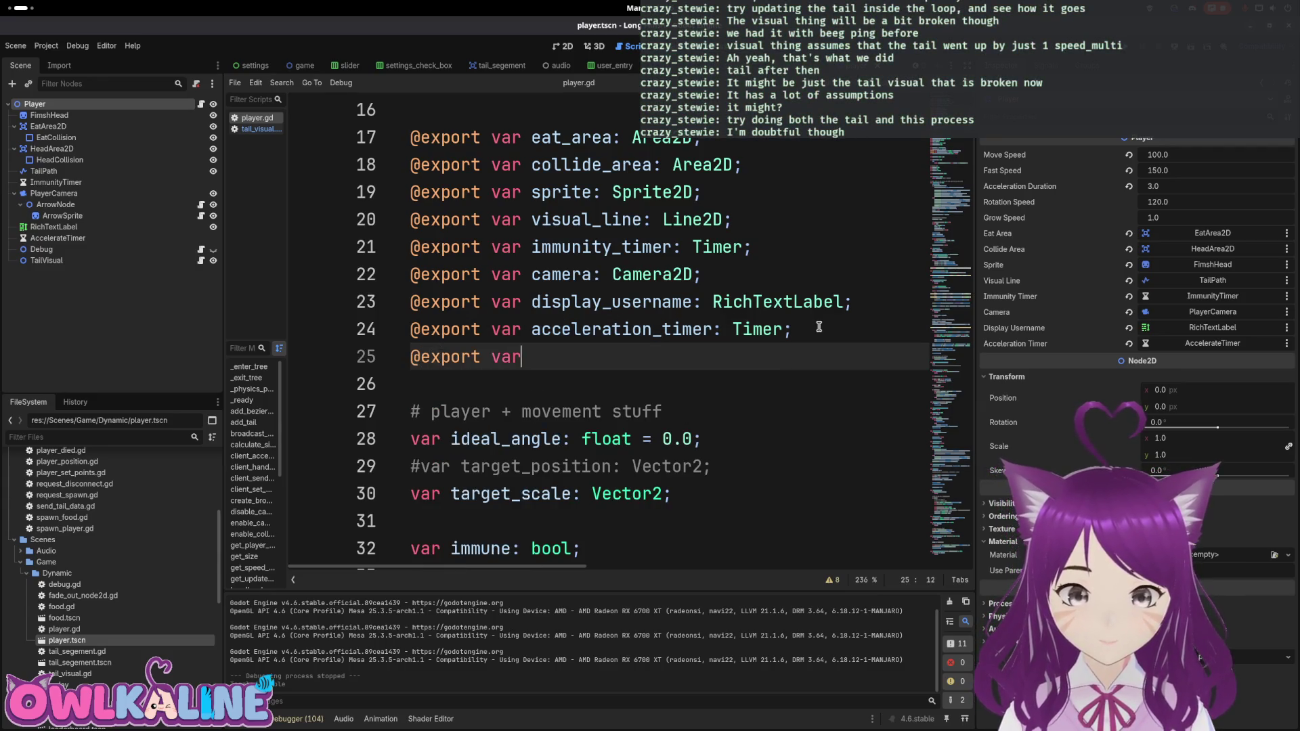
text( tail_visual: No)
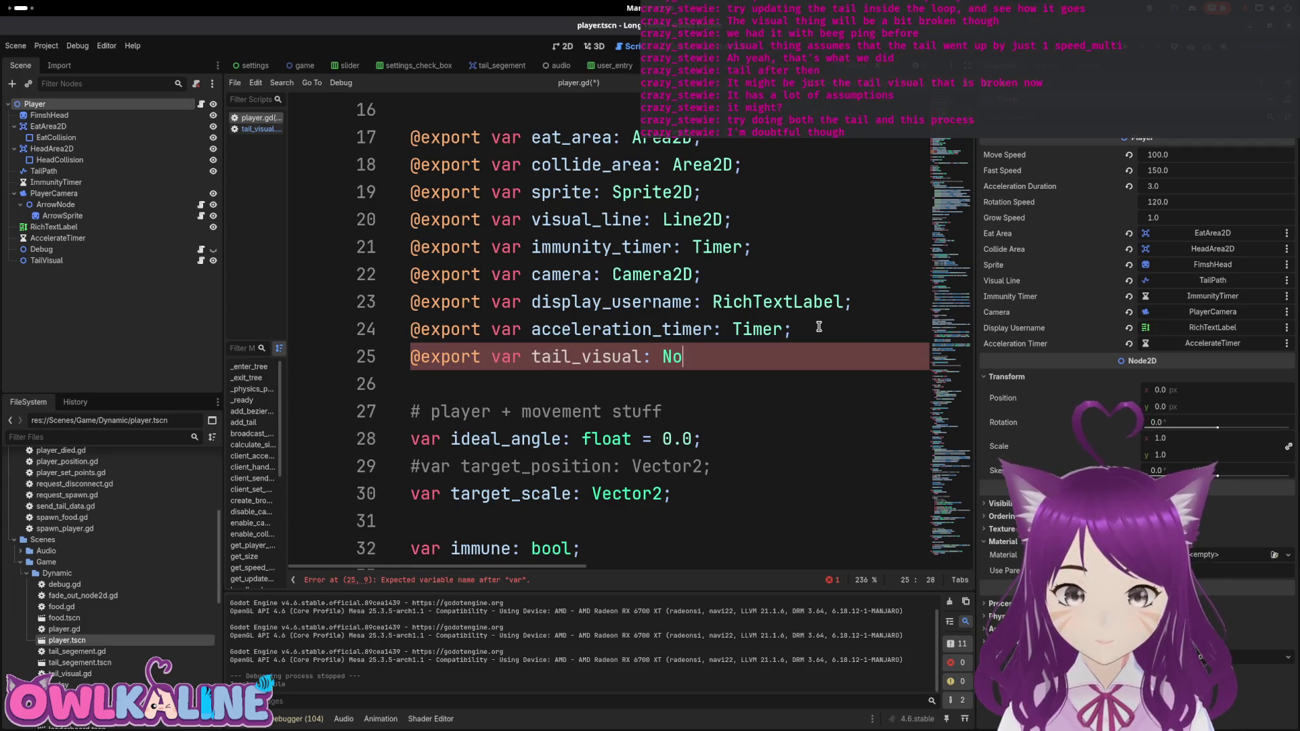
text(de2D;)
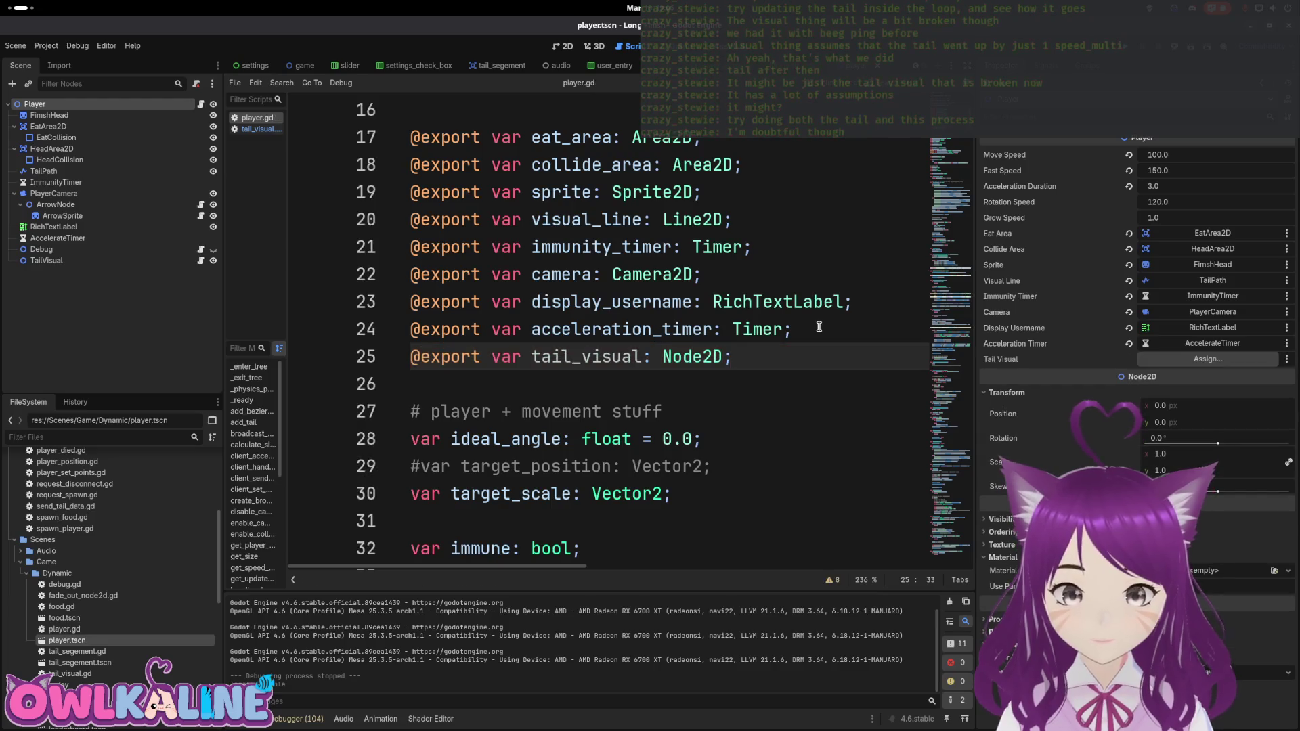
mouse_move(46, 260)
mouse_down()
mouse_move(515, 248)
mouse_move(1205, 359)
mouse_up()
click(692, 274)
key(ctrl+s)
scroll(754, 283, down, 2)
scroll(753, 282, up, 2)
Step: Comment out reset_physics_interpolation() near line 500 and run the project
mouse_move(953, 178)
mouse_down()
mouse_move(956, 290)
mouse_move(650, 406)
mouse_move(681, 441)
mouse_move(679, 420)
mouse_up()
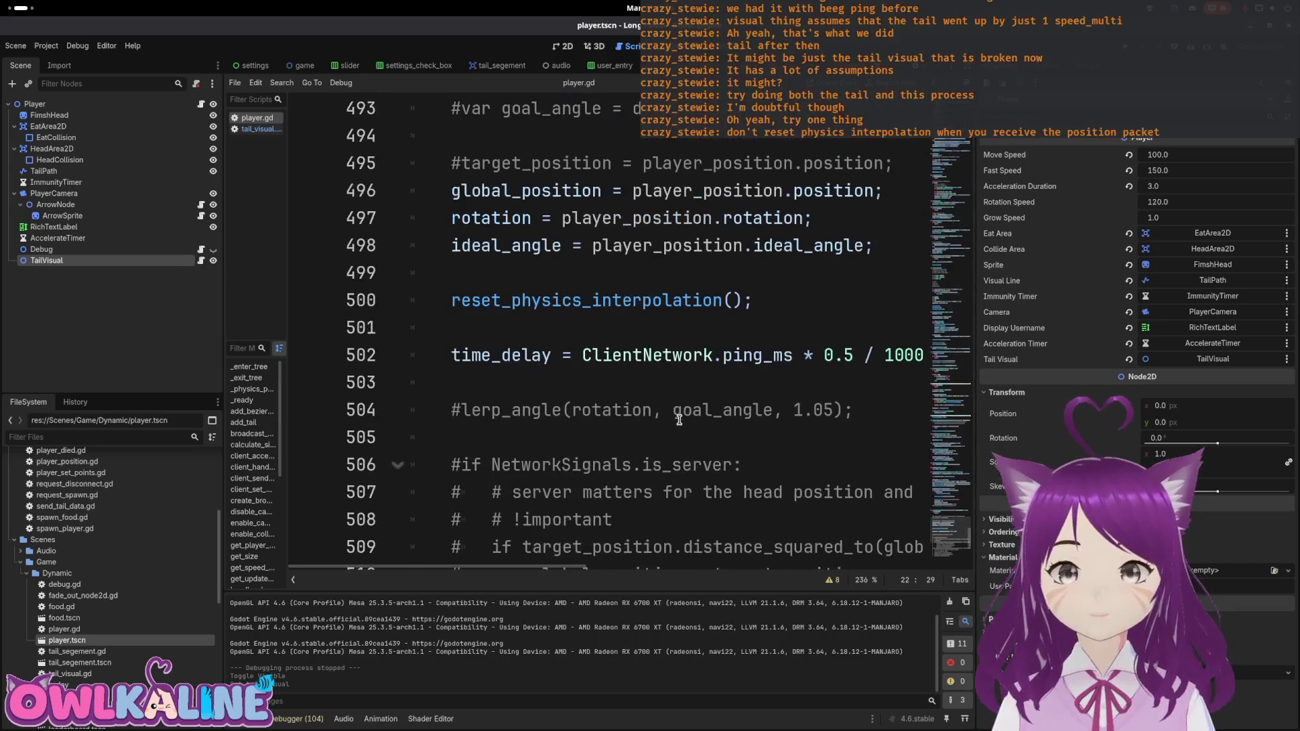
click(453, 306)
click(626, 278)
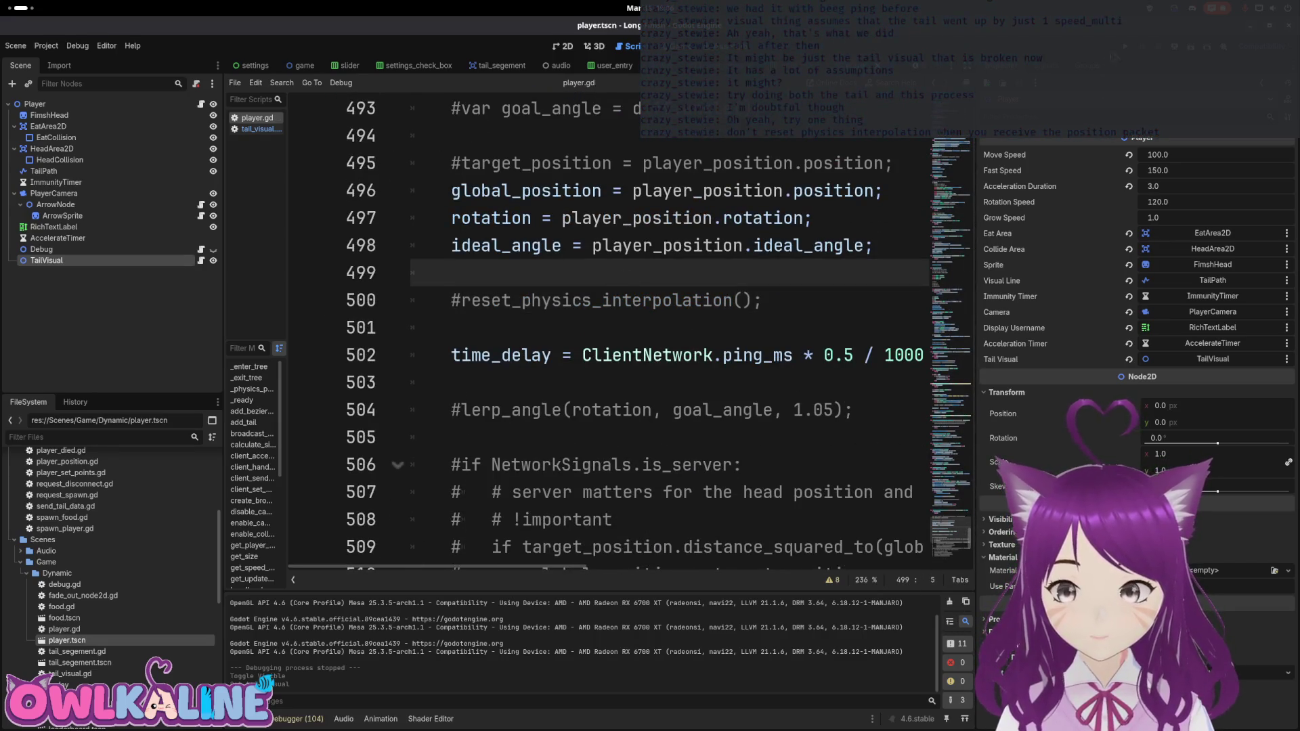
key(F5)
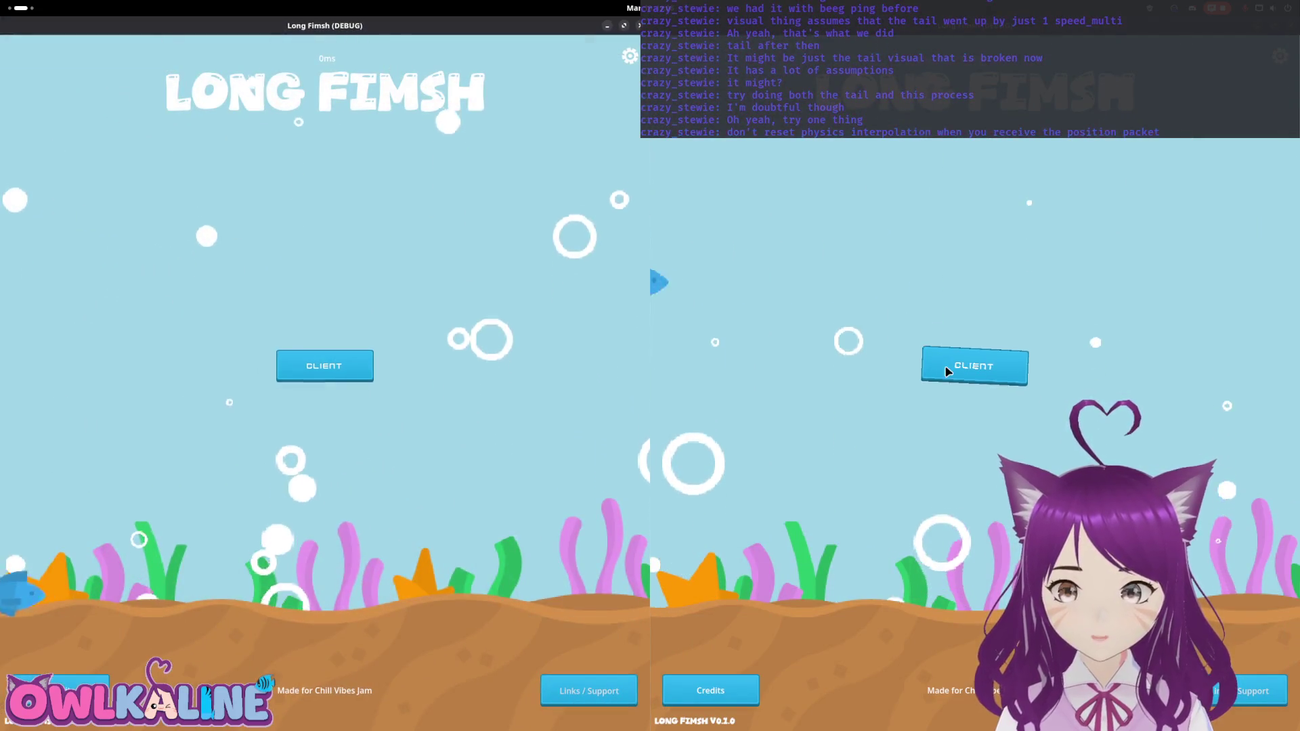
Step: Join as CLIENT in both windows, play a fish in the right one, spectate SizableFire in the left
click(948, 372)
click(325, 366)
click(975, 393)
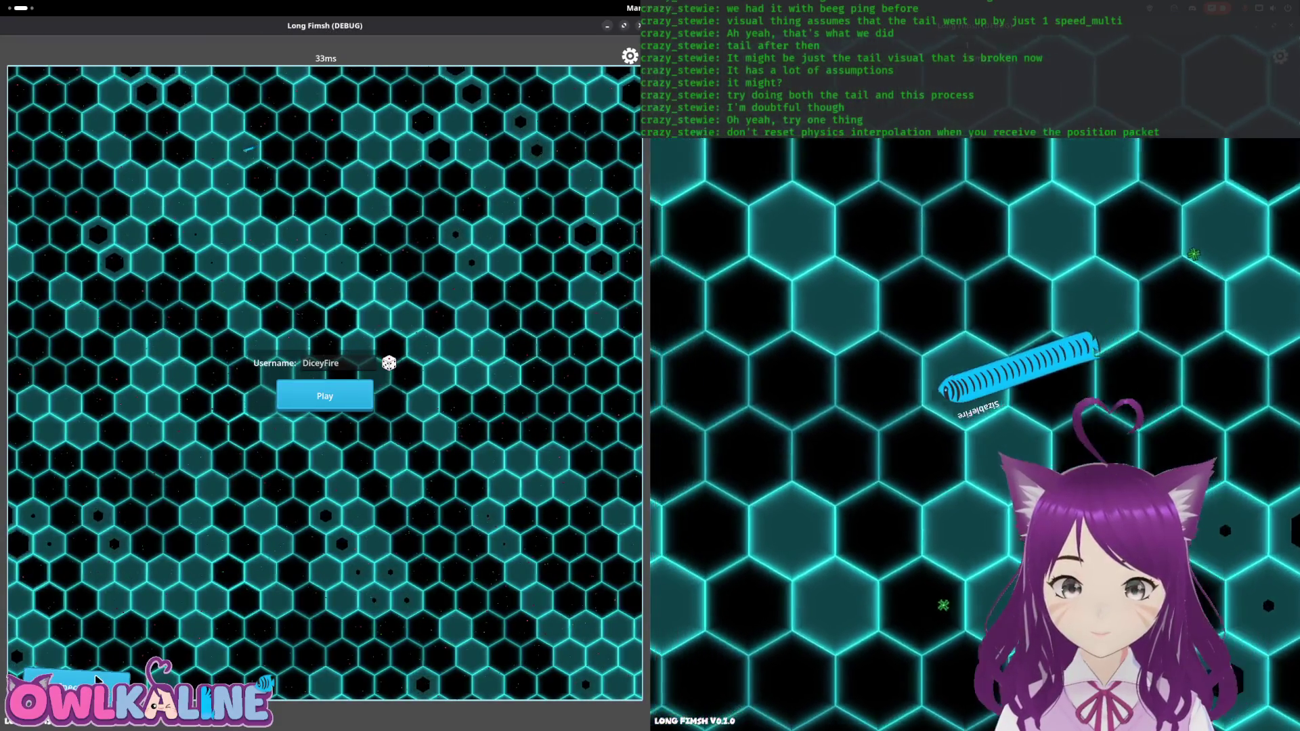
click(94, 680)
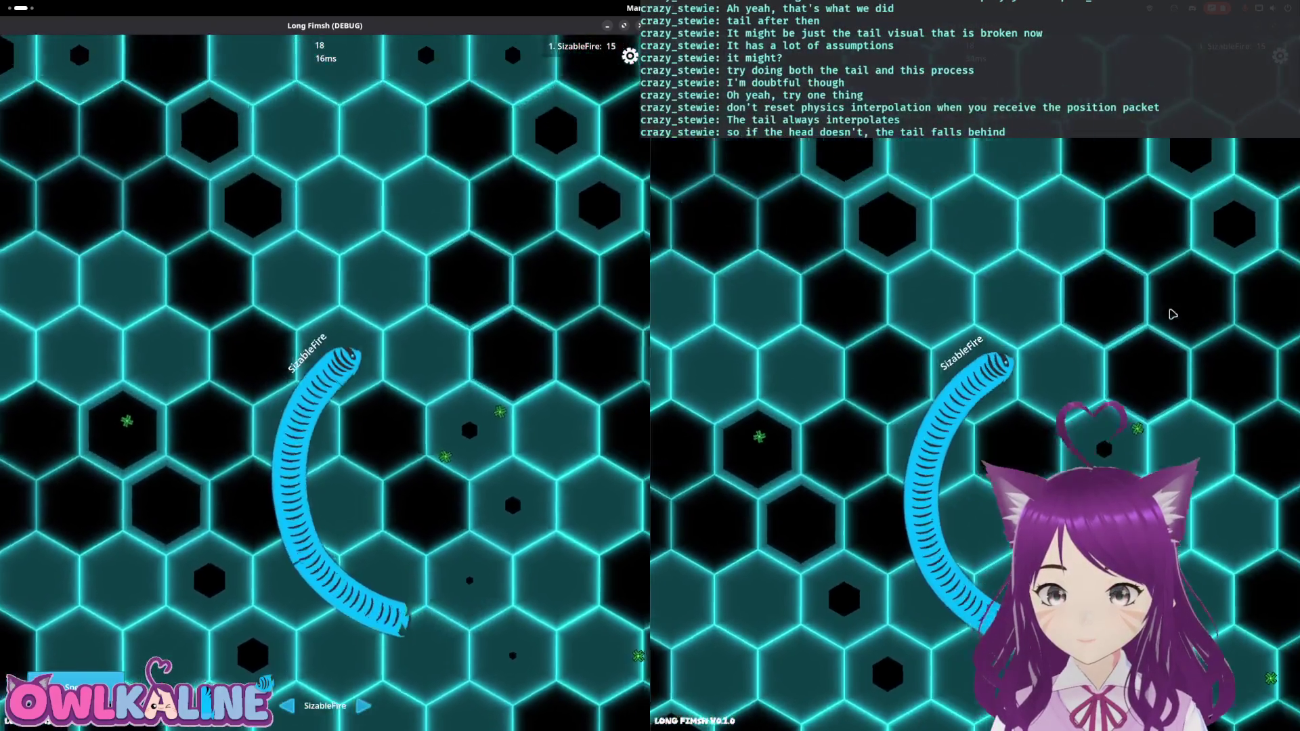
key(super+Down)
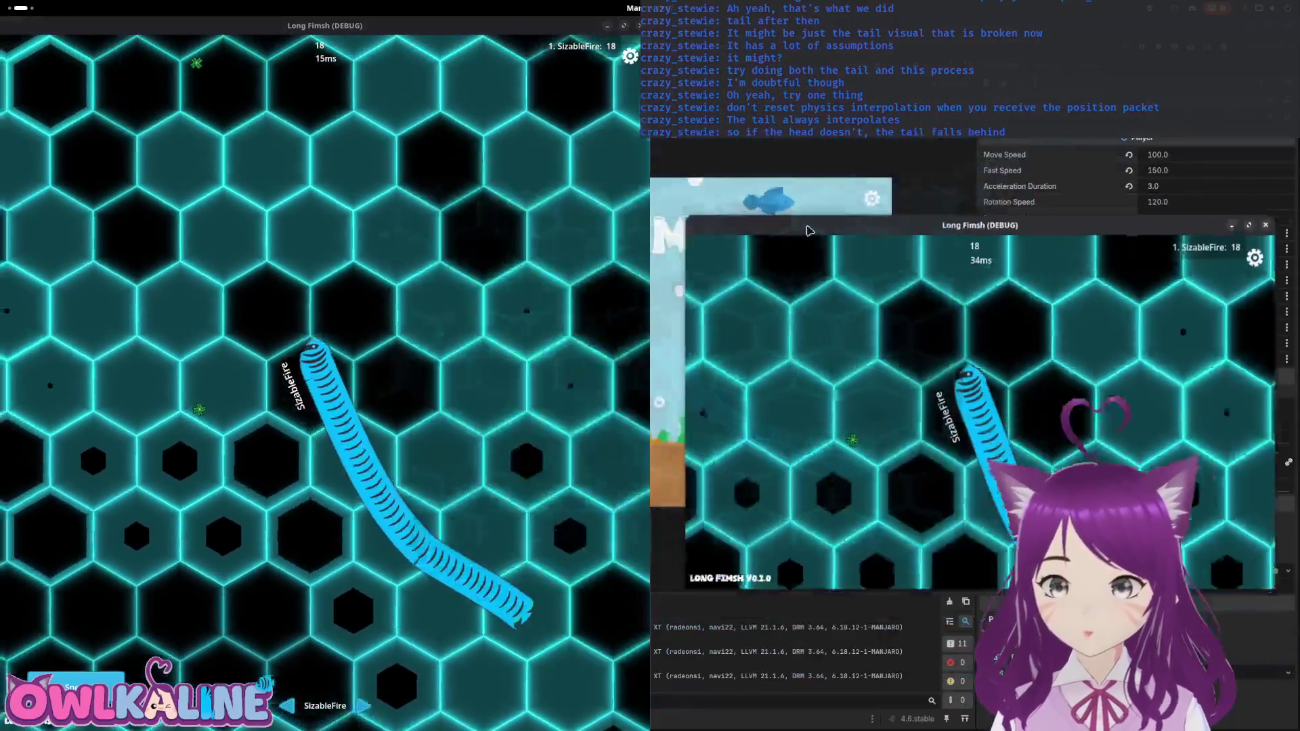
Step: Stop the game, relaunch it to play a fish in the right client, then stop again
key(F8)
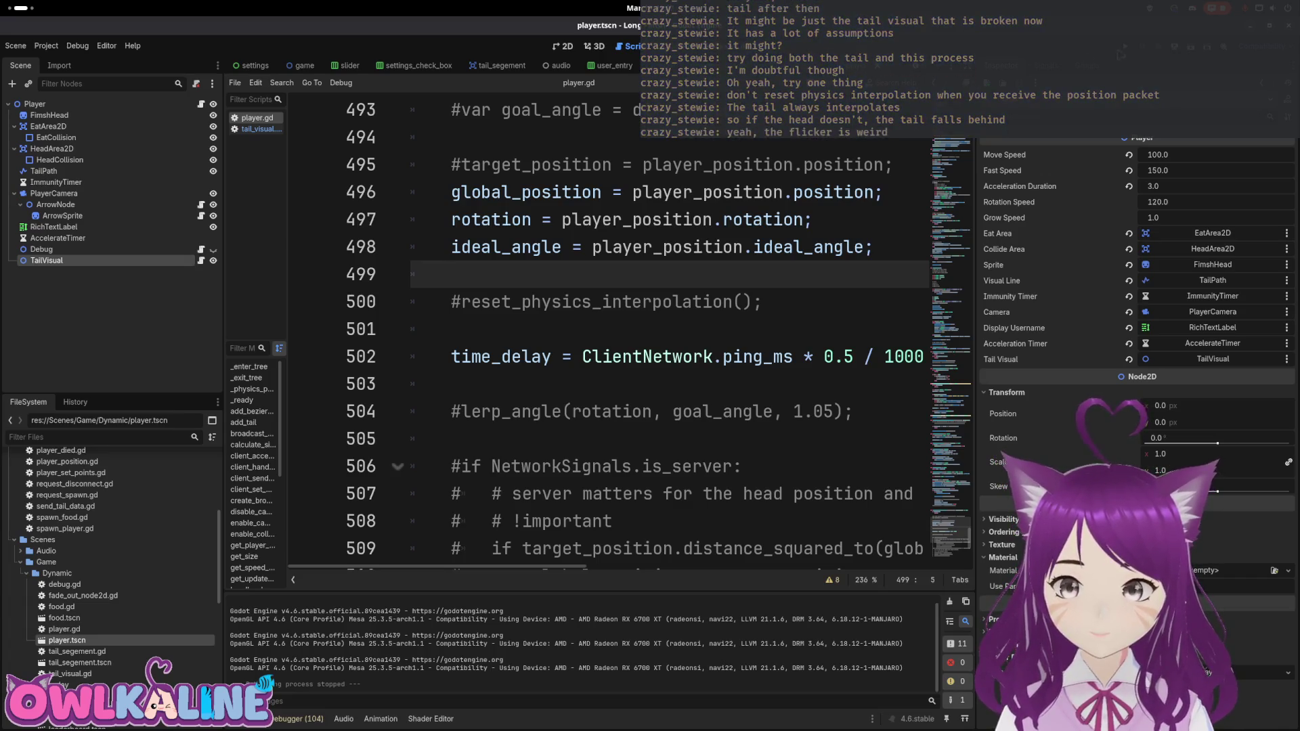
key(F5)
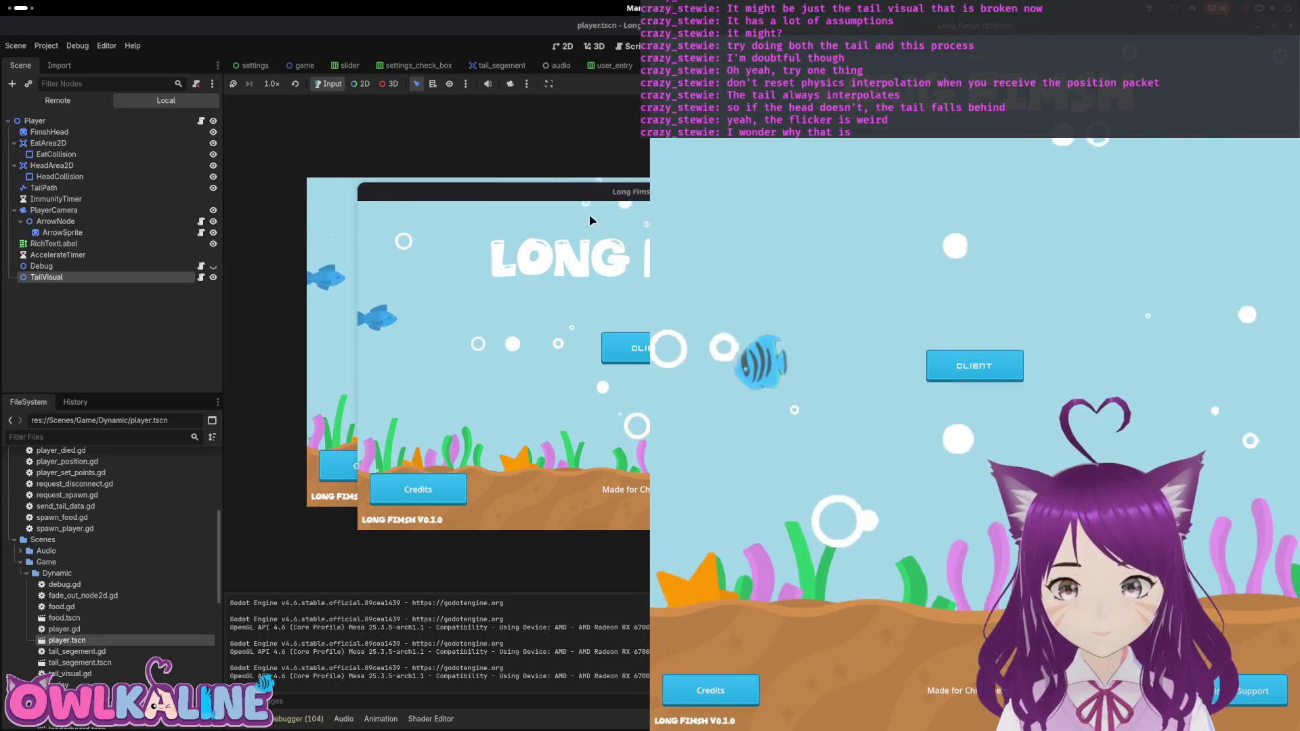
click(331, 366)
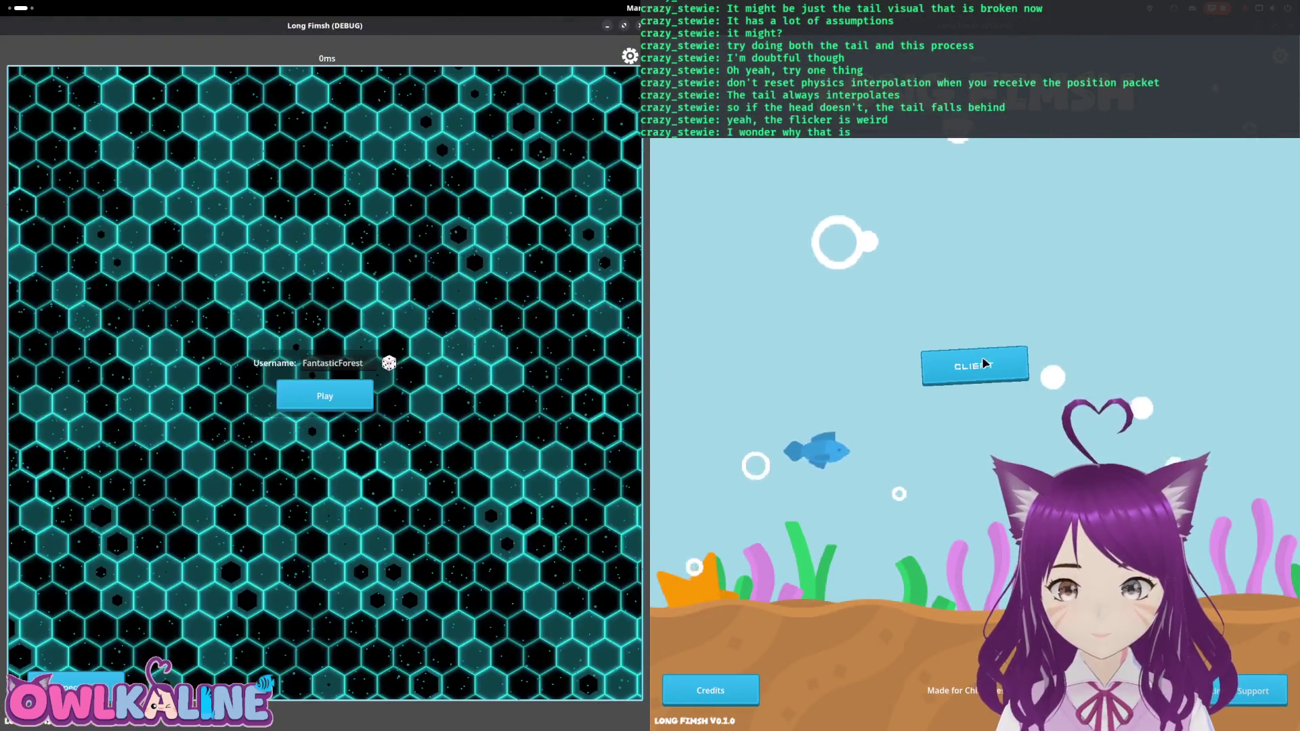
click(977, 366)
click(983, 400)
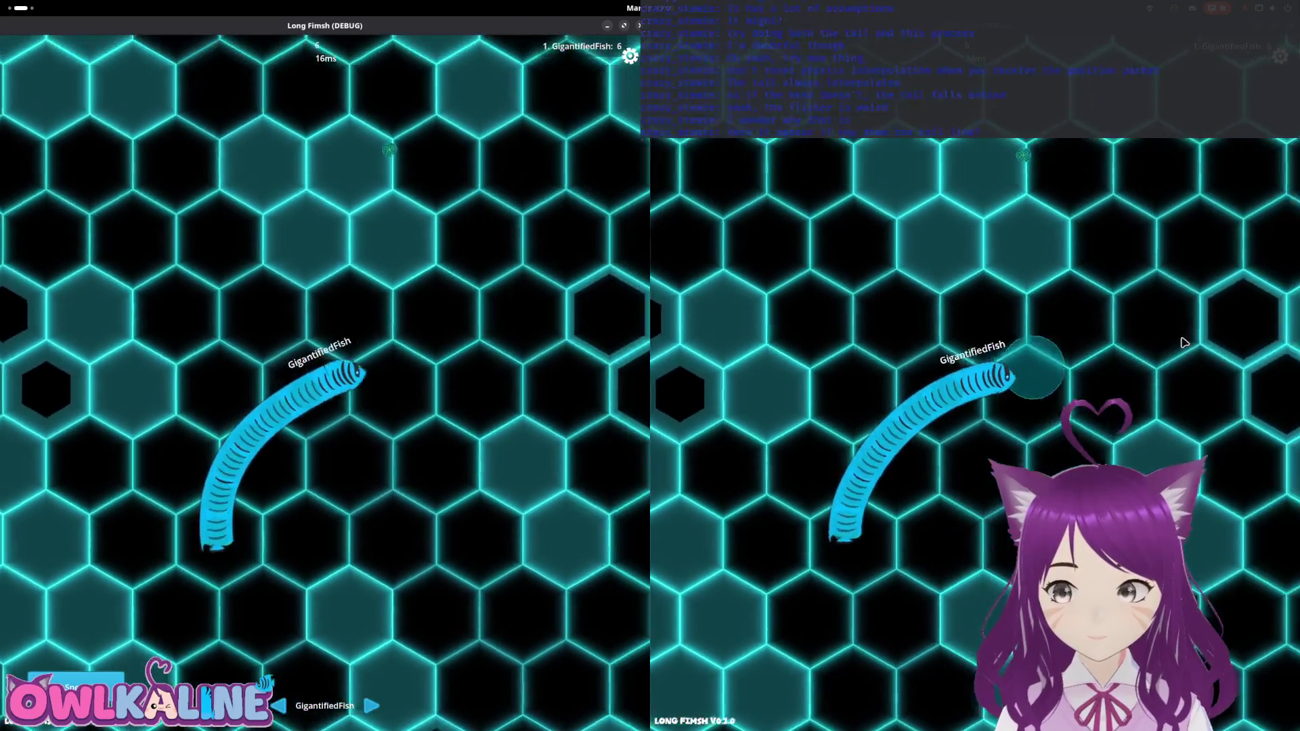
key(F5)
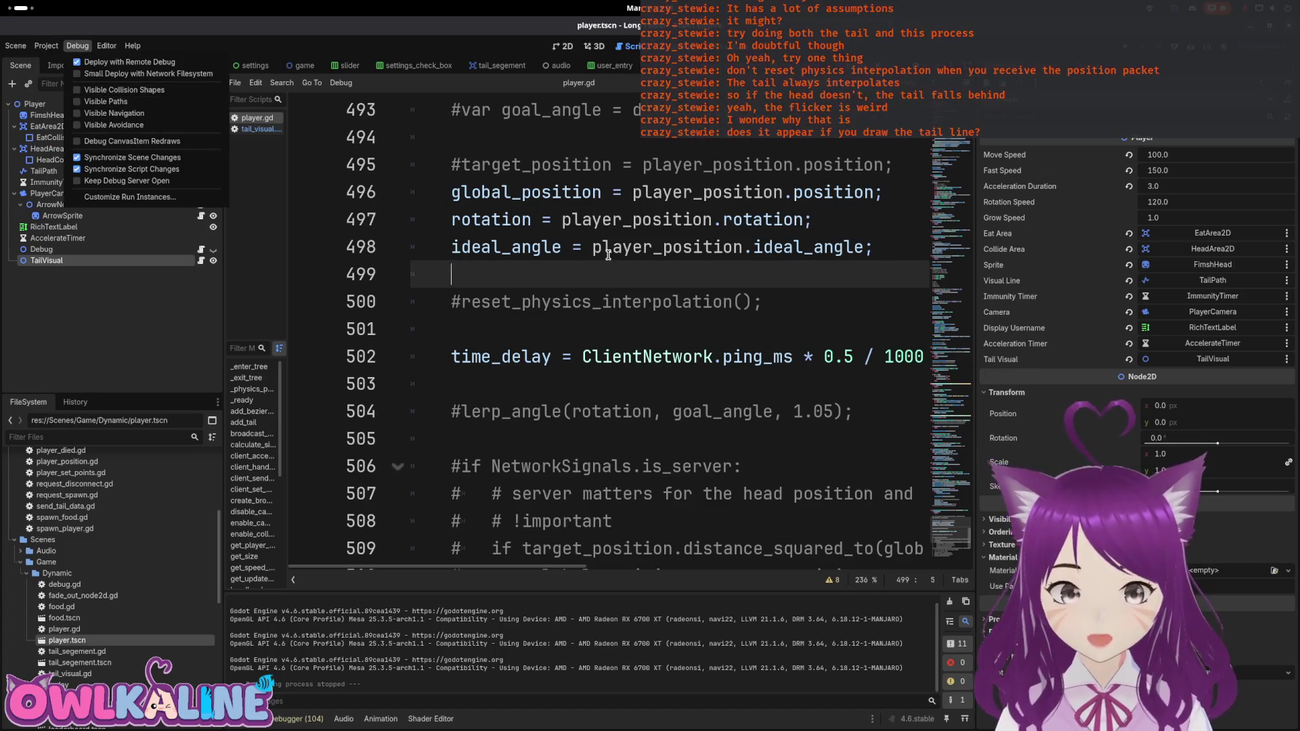
Step: Uncomment the line setting visual_line's points from the path's baked points and run the game
click(166, 258)
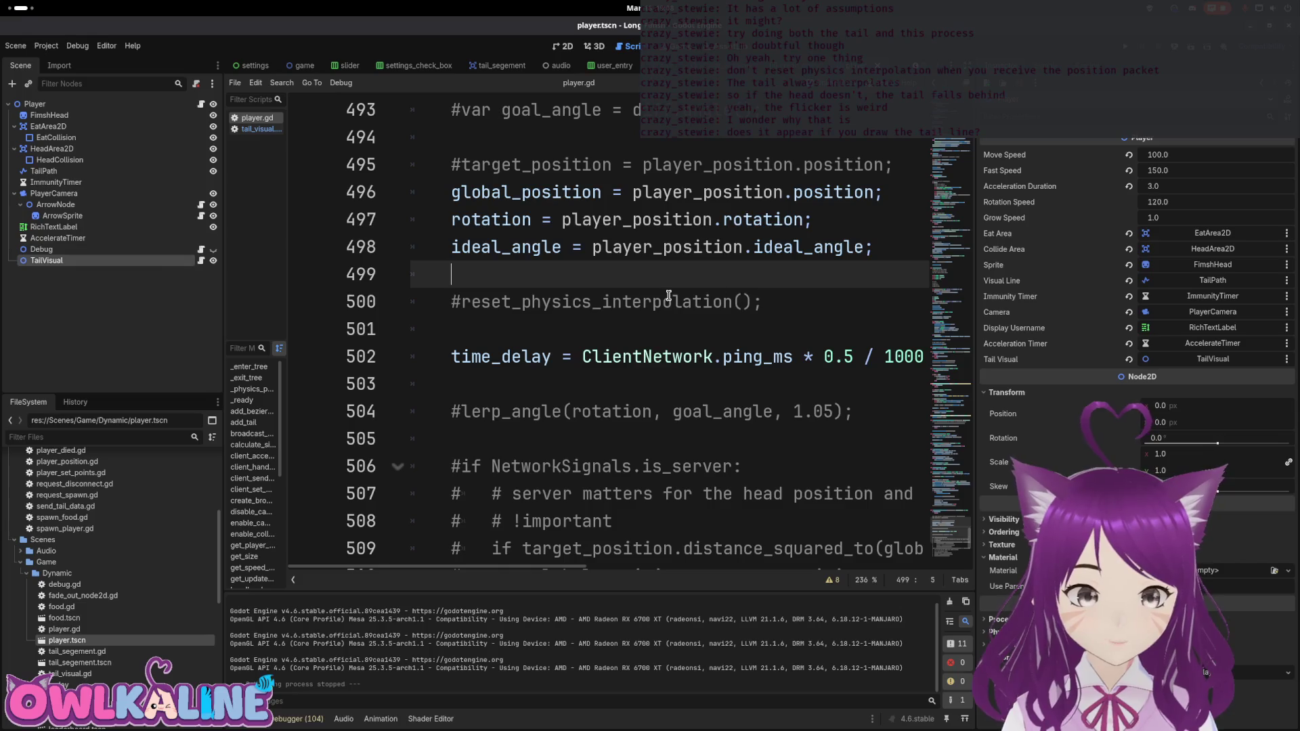
scroll(896, 477, up, 6)
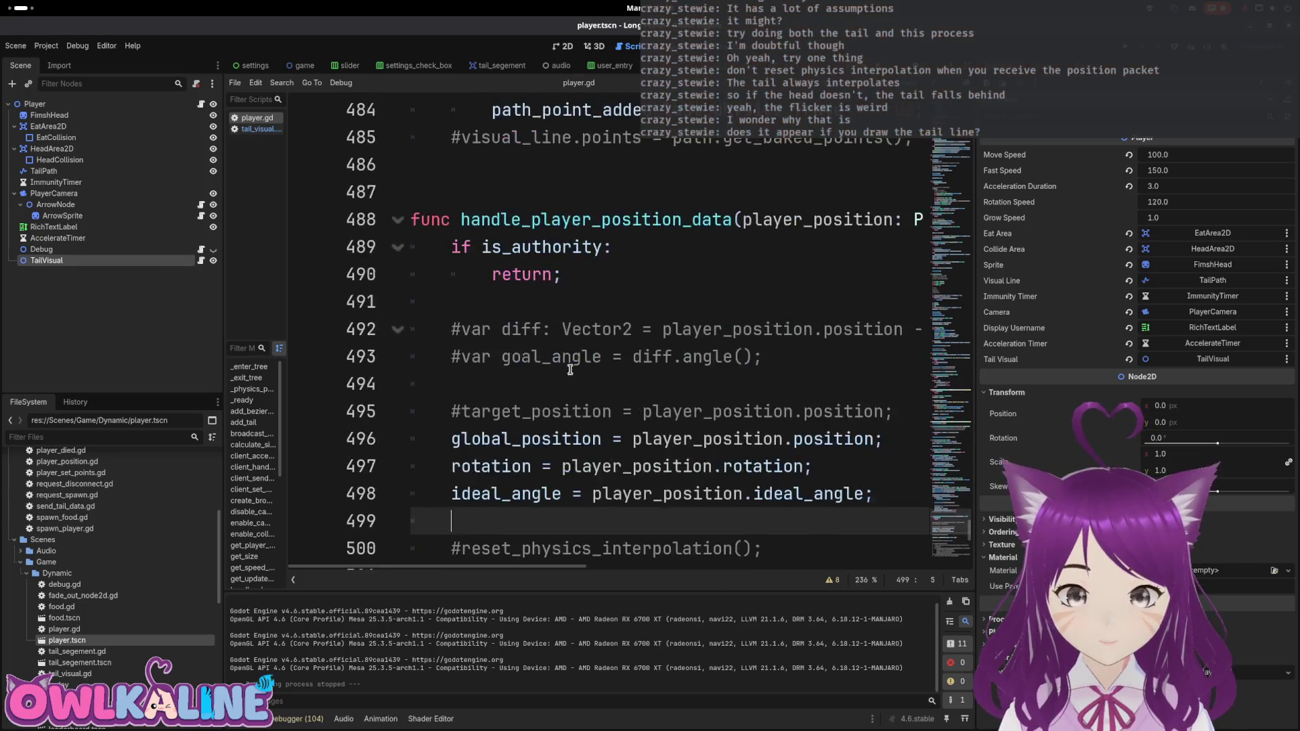
key(Delete)
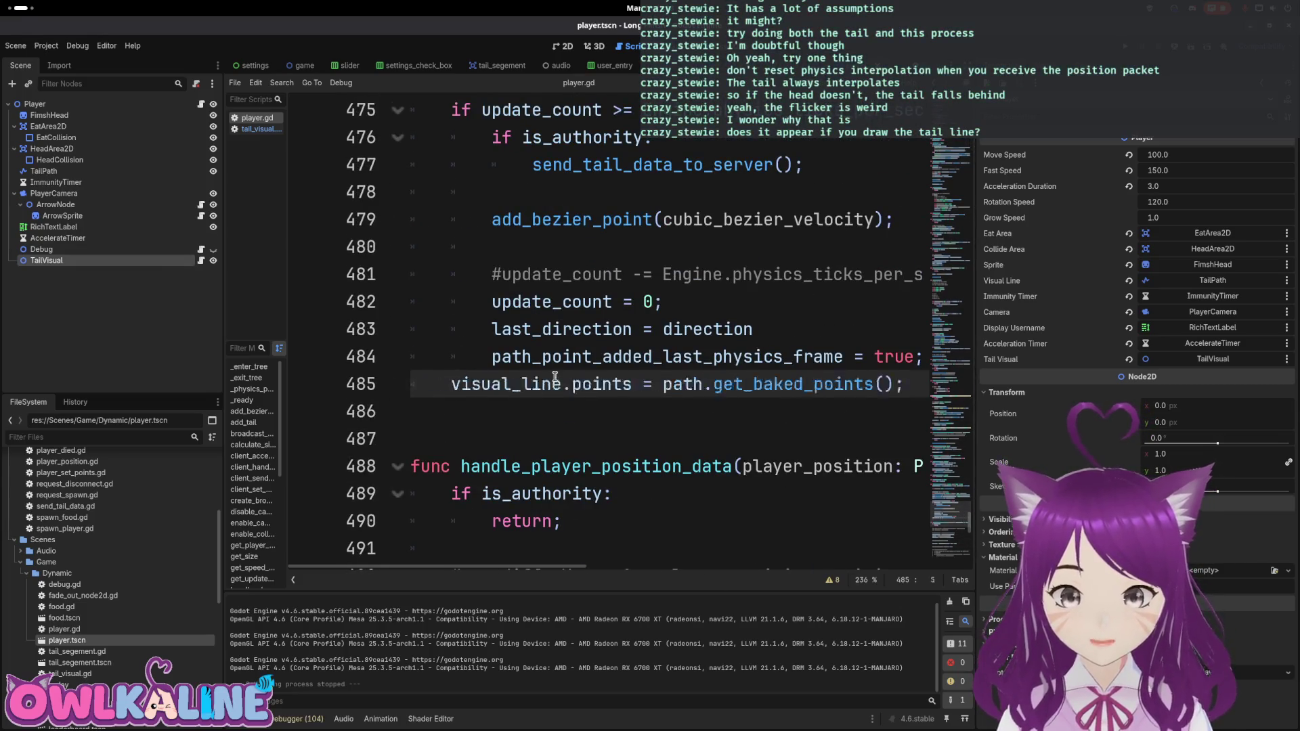
key(F5)
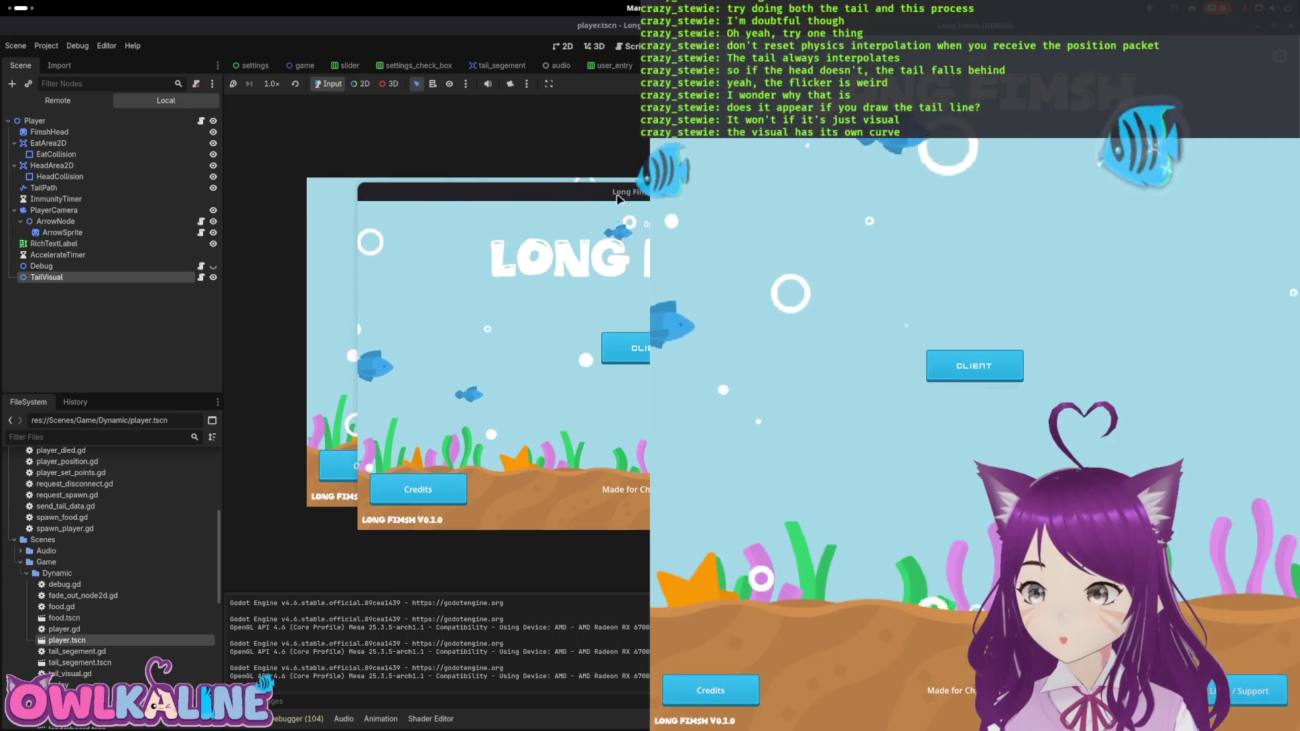
Step: Connect both windows as clients, play as TwitchyFire on the right and spectate on the left
click(328, 360)
click(972, 366)
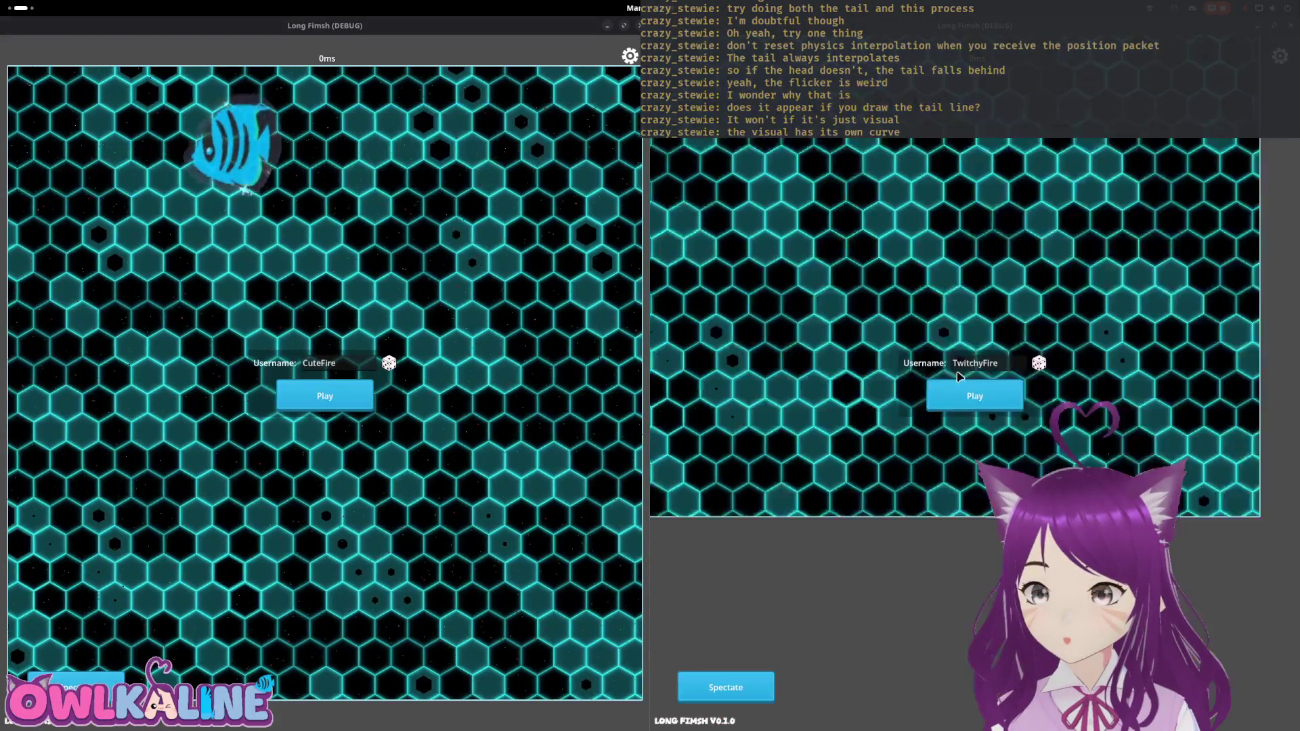
click(968, 392)
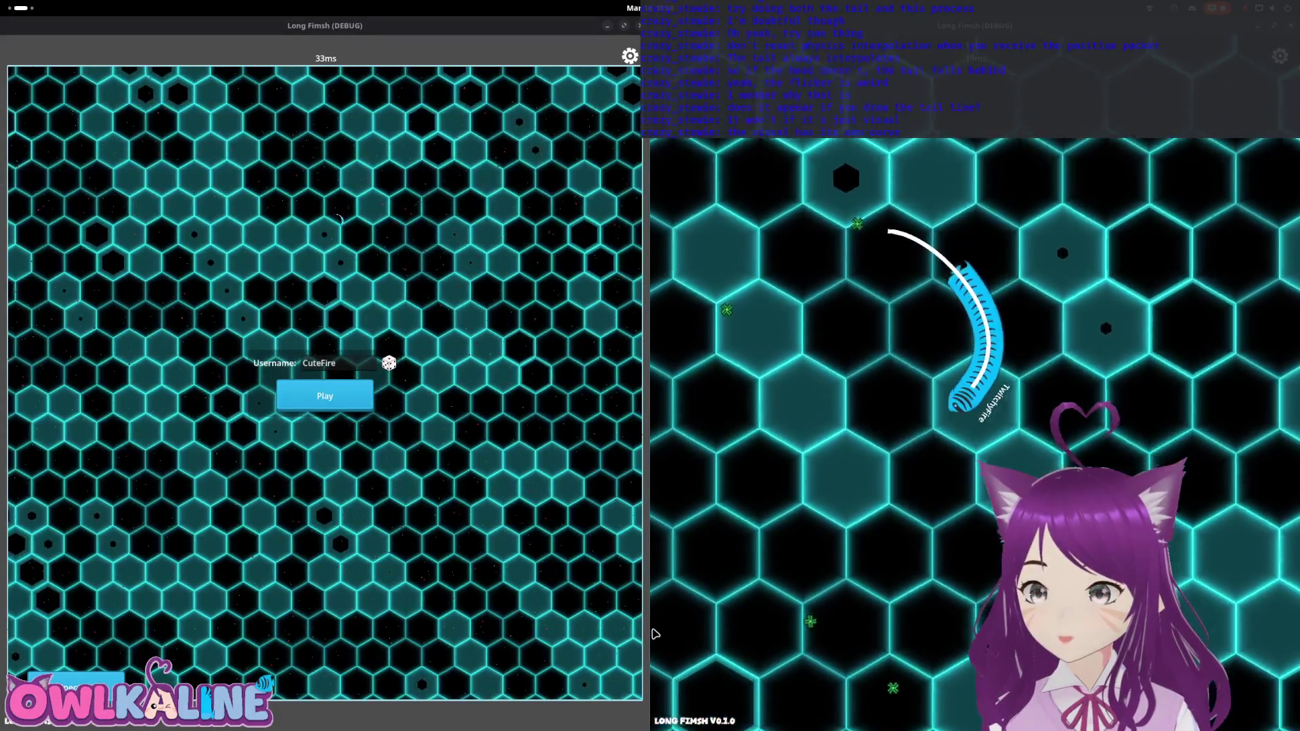
click(74, 685)
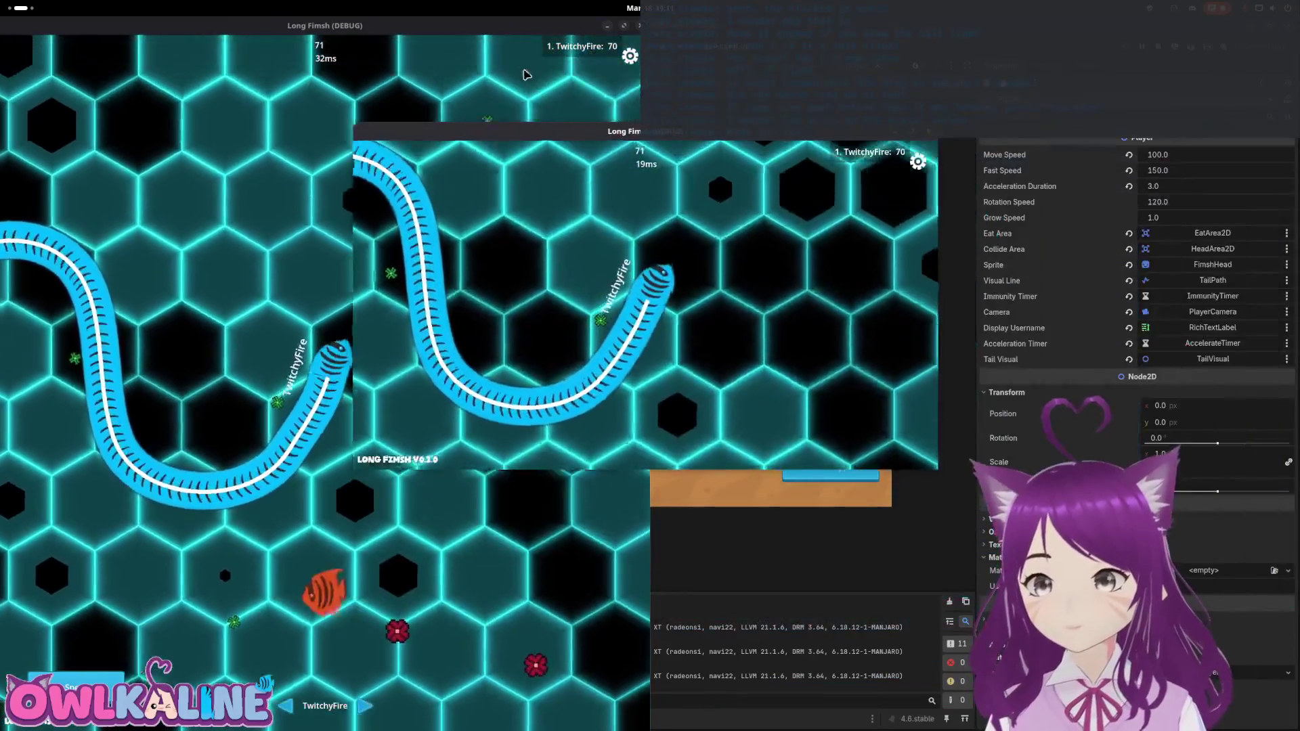
Step: Stop the game, hide the TailVisual node, and relaunch the project with F5
key(F8)
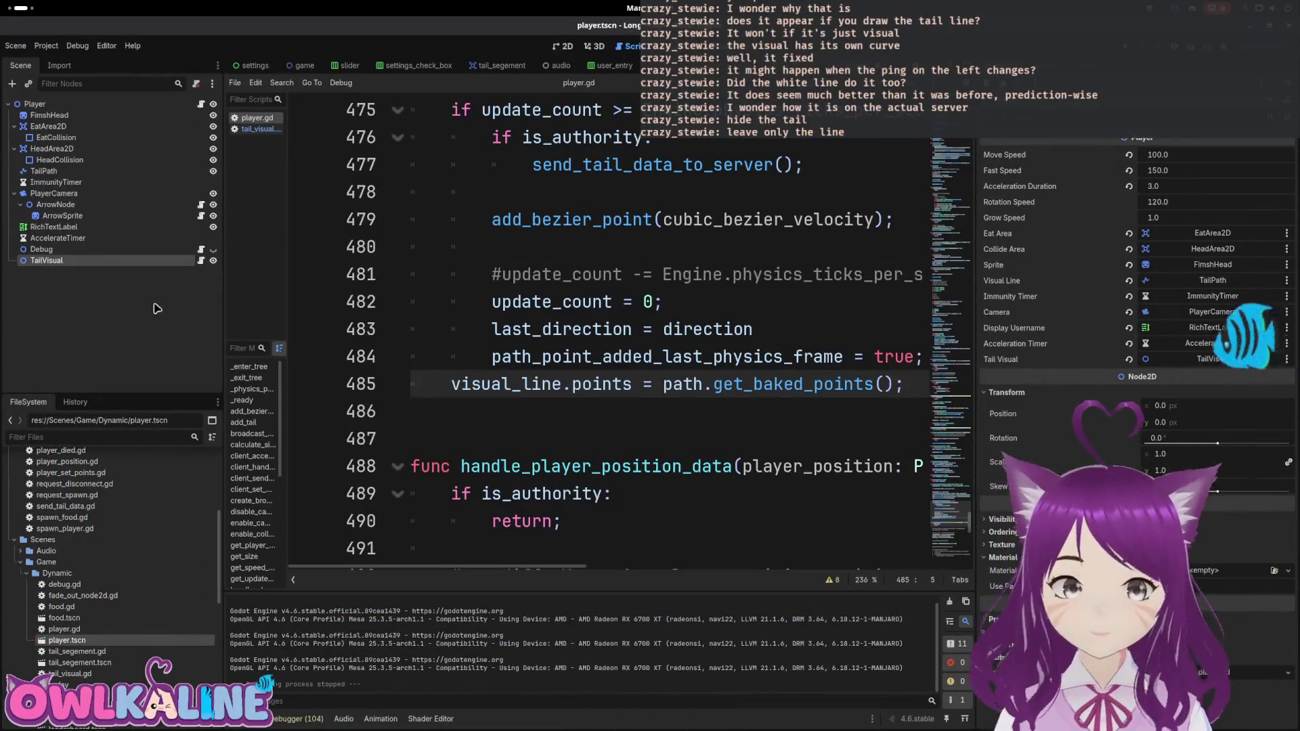
click(213, 260)
click(541, 247)
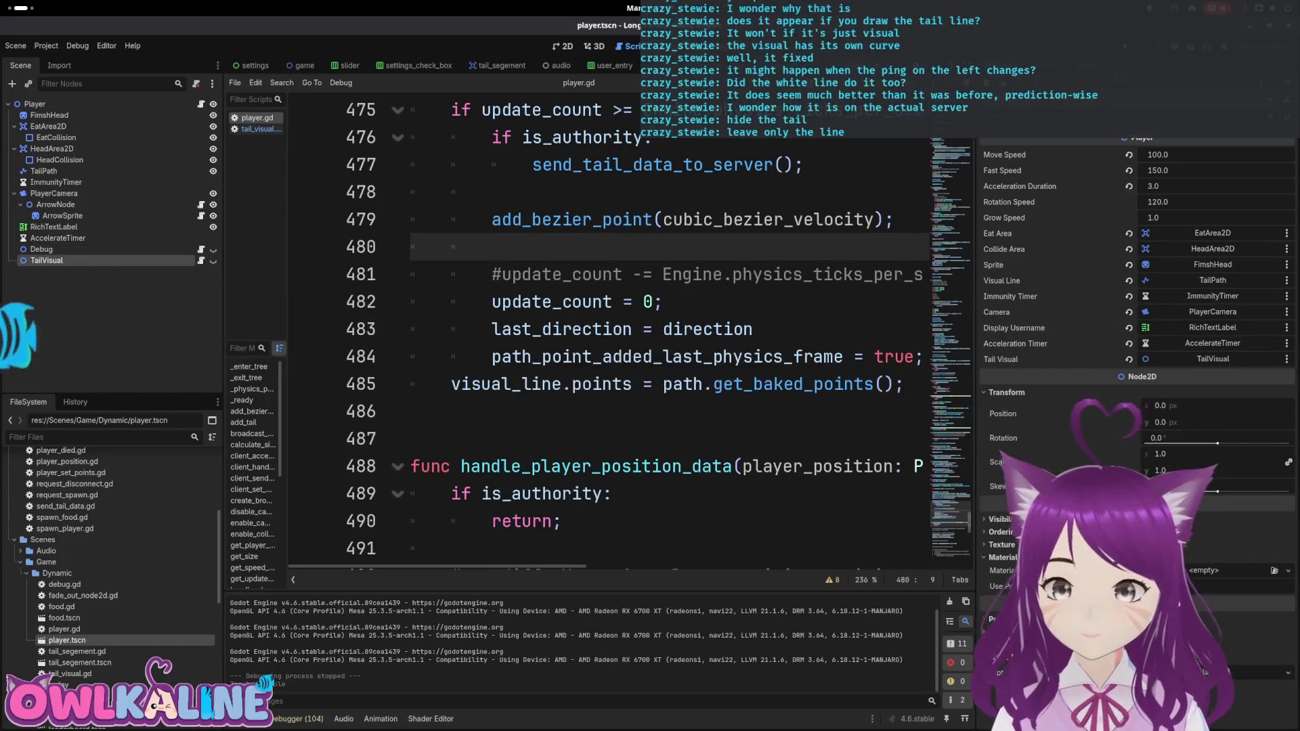
key(F5)
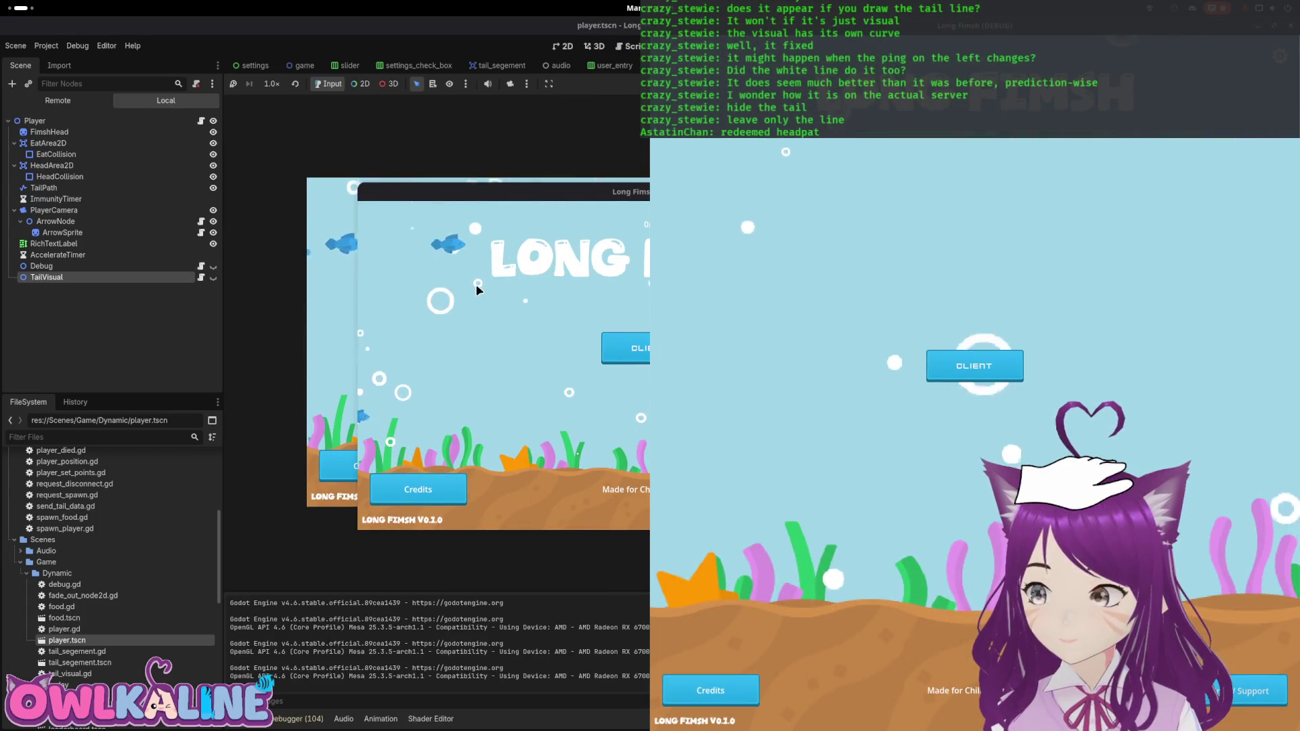
Step: Snap the game window to the left half, connect as a client, and start a FimshyHay match
click(477, 289)
drag(614, 192, 2, 197)
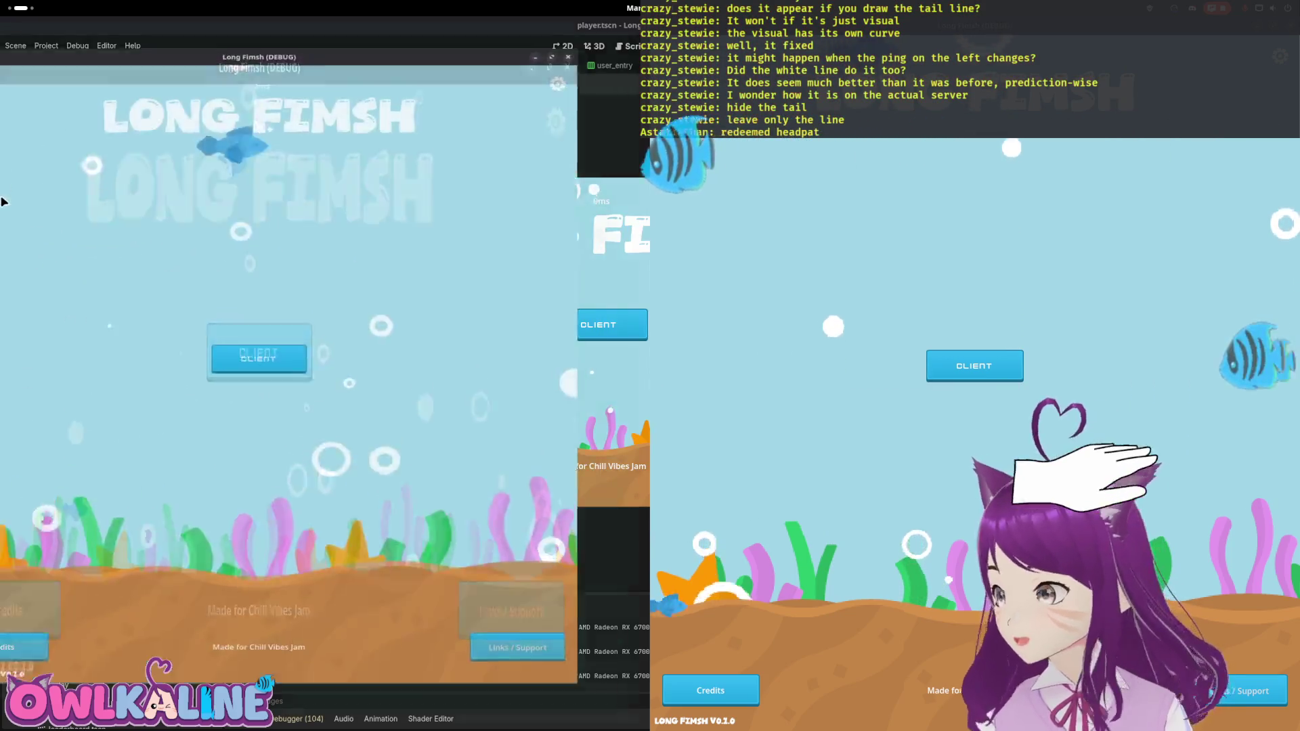
click(961, 366)
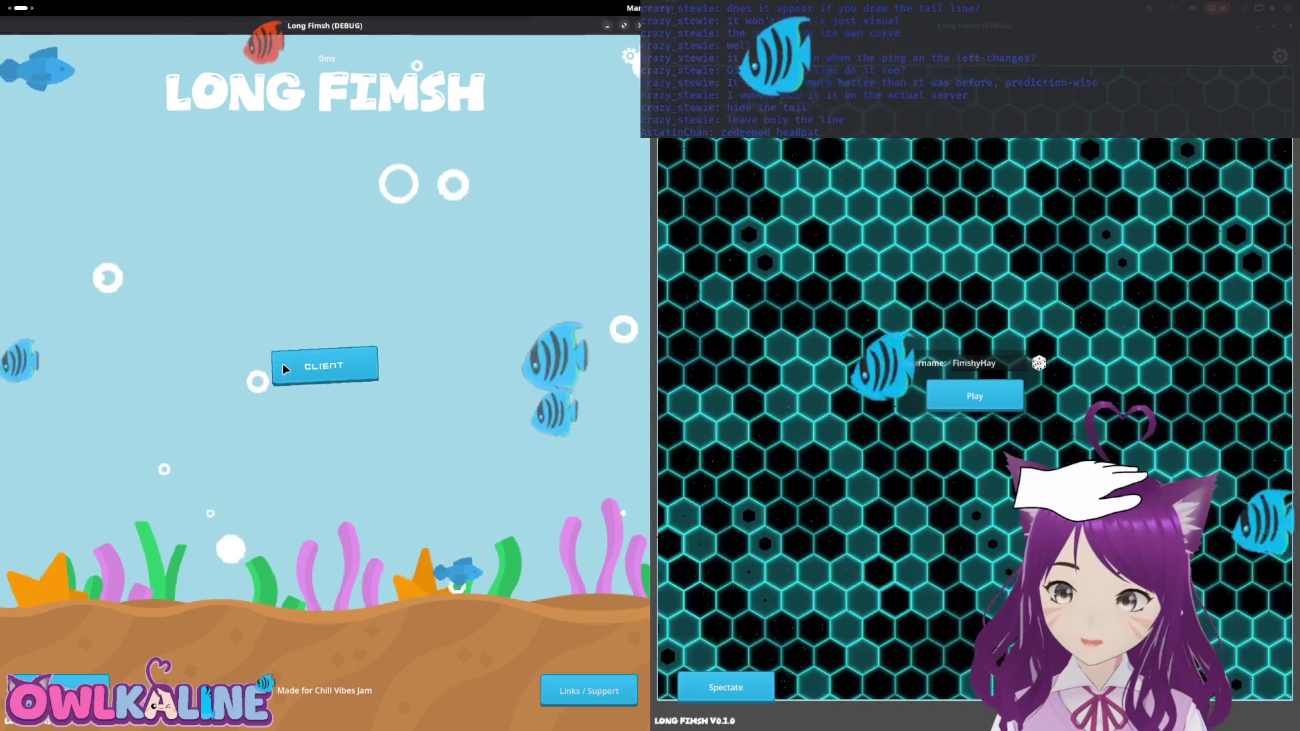
click(994, 405)
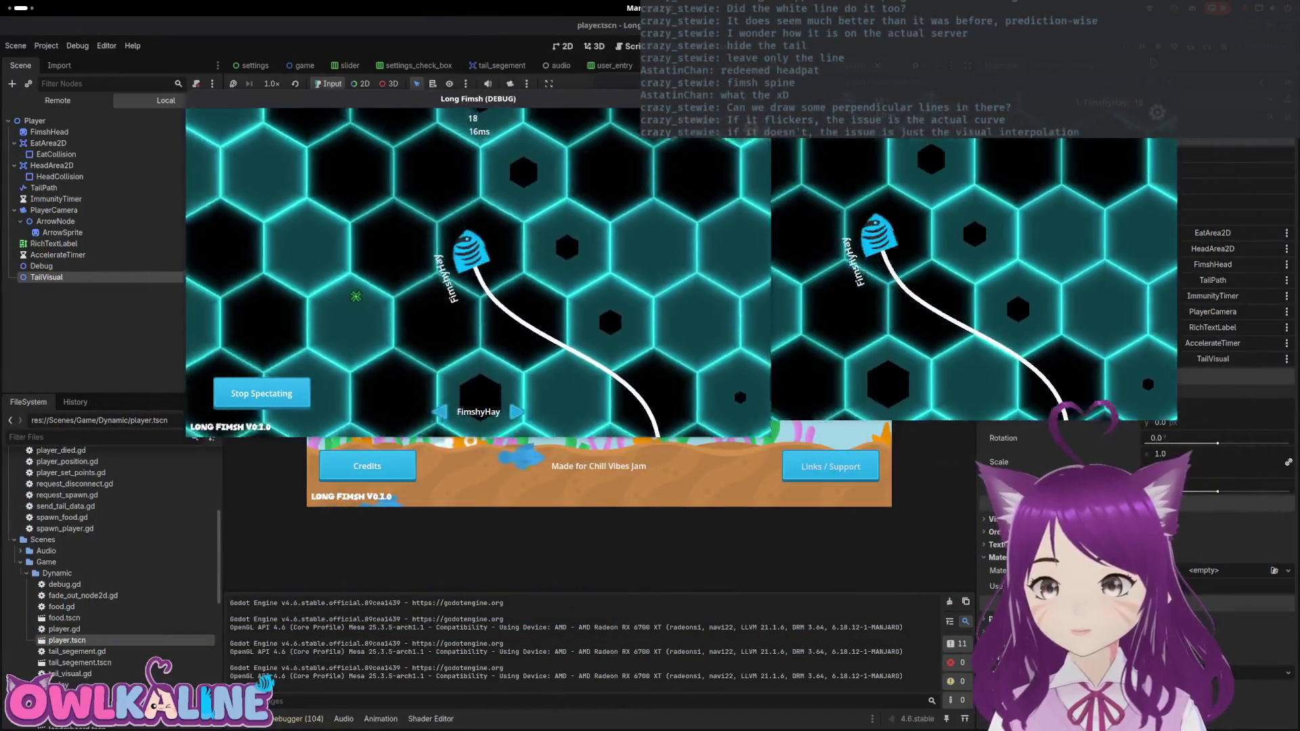
Step: Stop the white-line-only match with F8 to return to player.gd
key(F8)
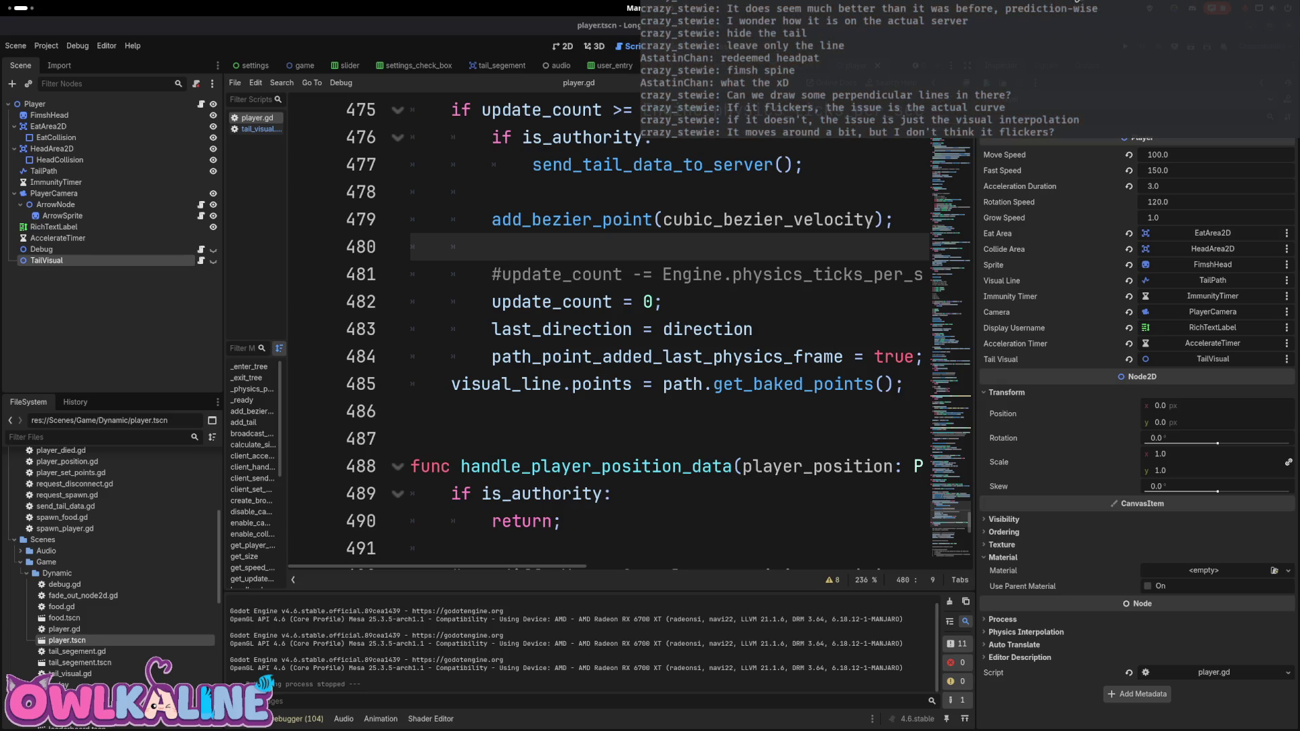
key(super)
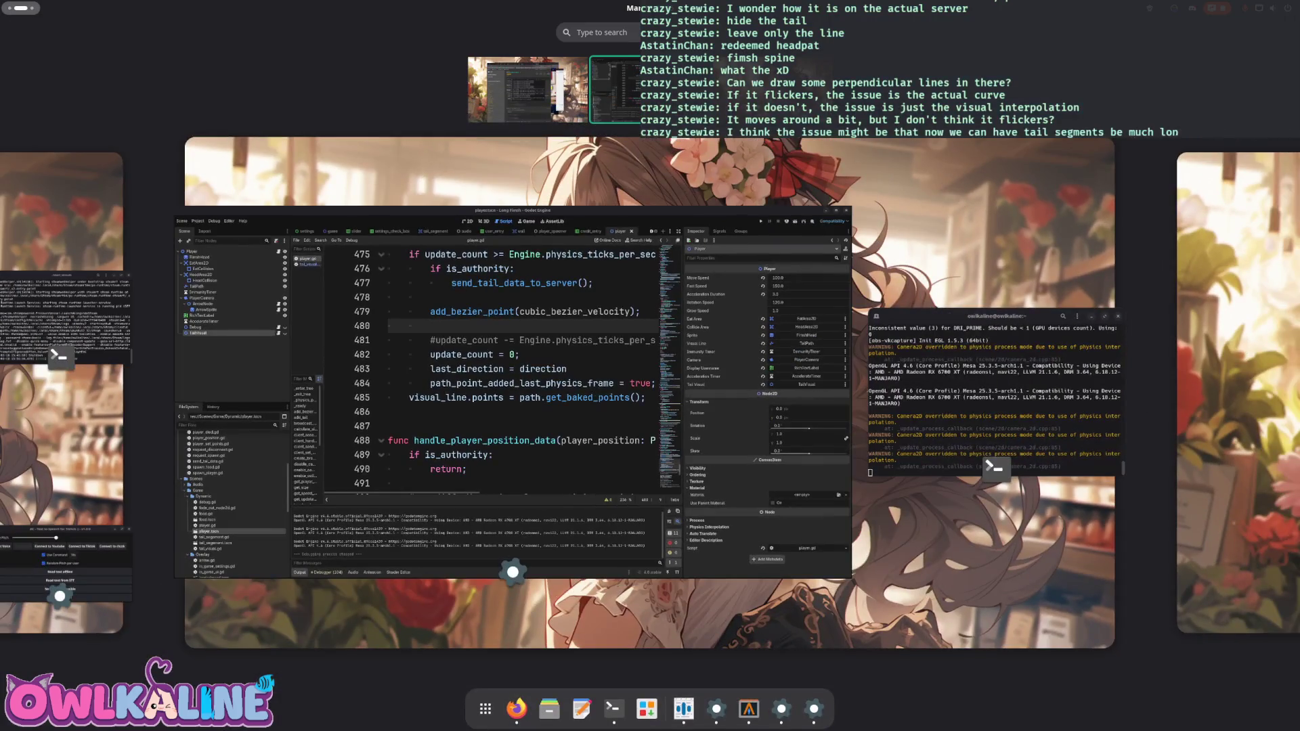
click(600, 686)
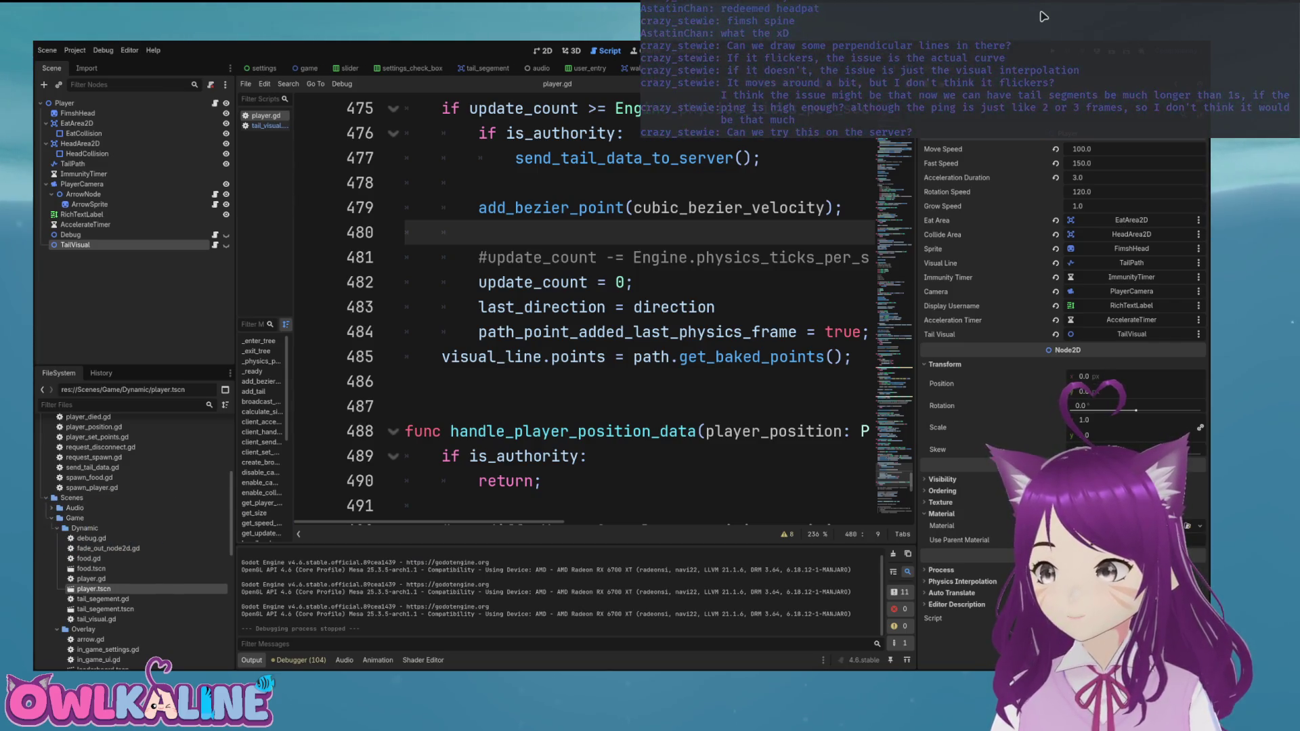
Step: Step through player.gd lines 482, 480 and 478, then scroll up to add_bezier_point at line 439
click(633, 282)
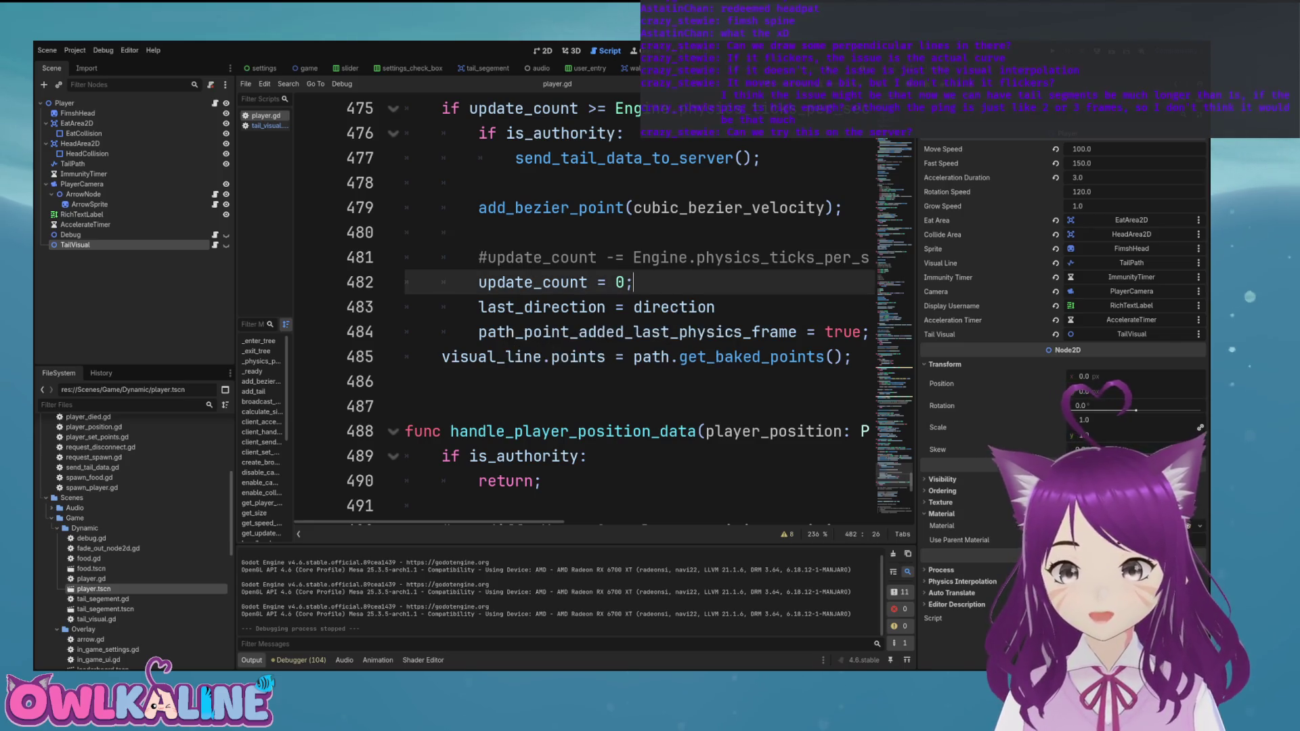
click(479, 232)
scroll(590, 305, up, 2)
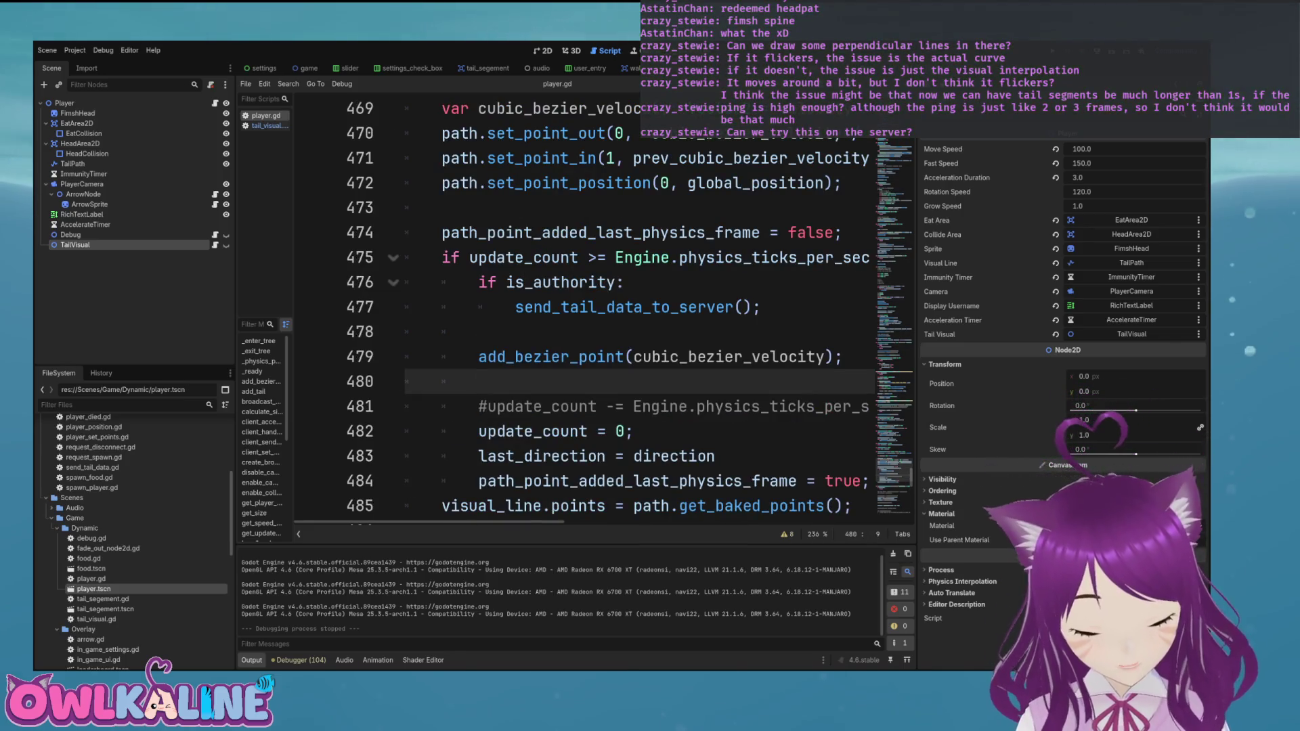
click(479, 332)
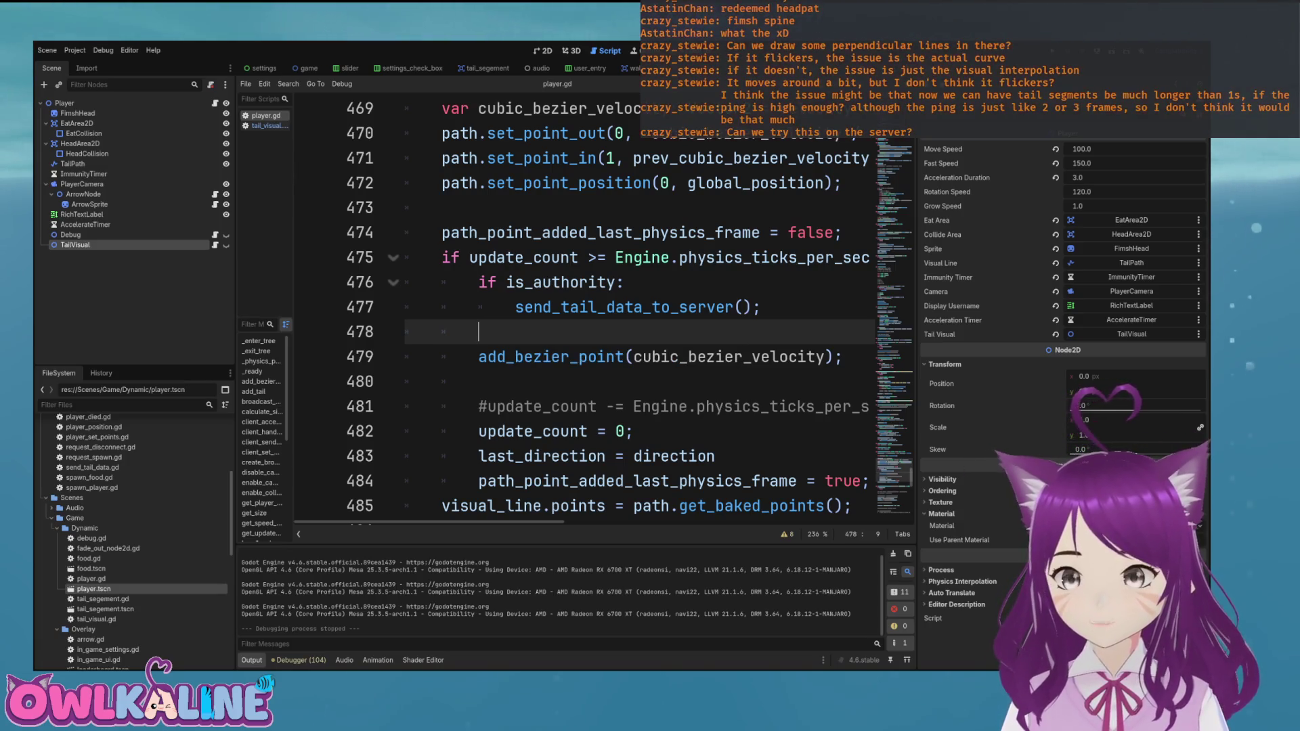
scroll(589, 305, up, 10)
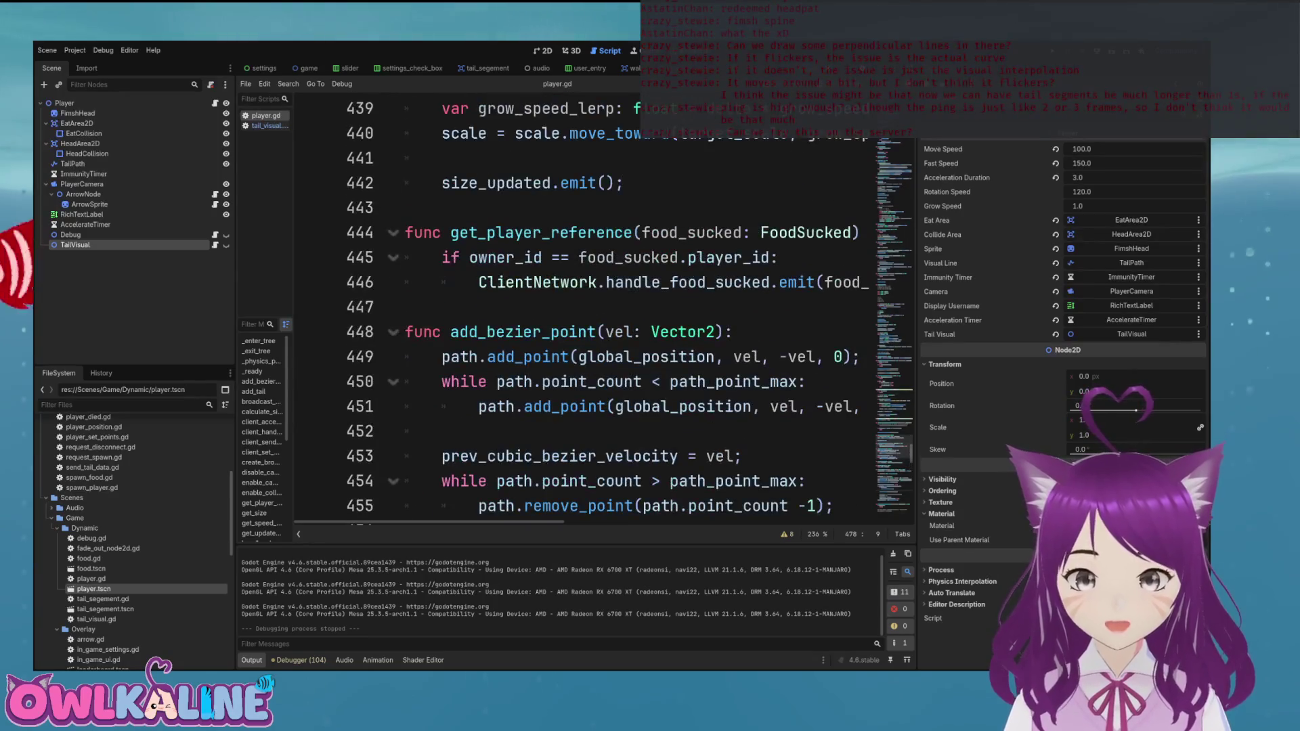